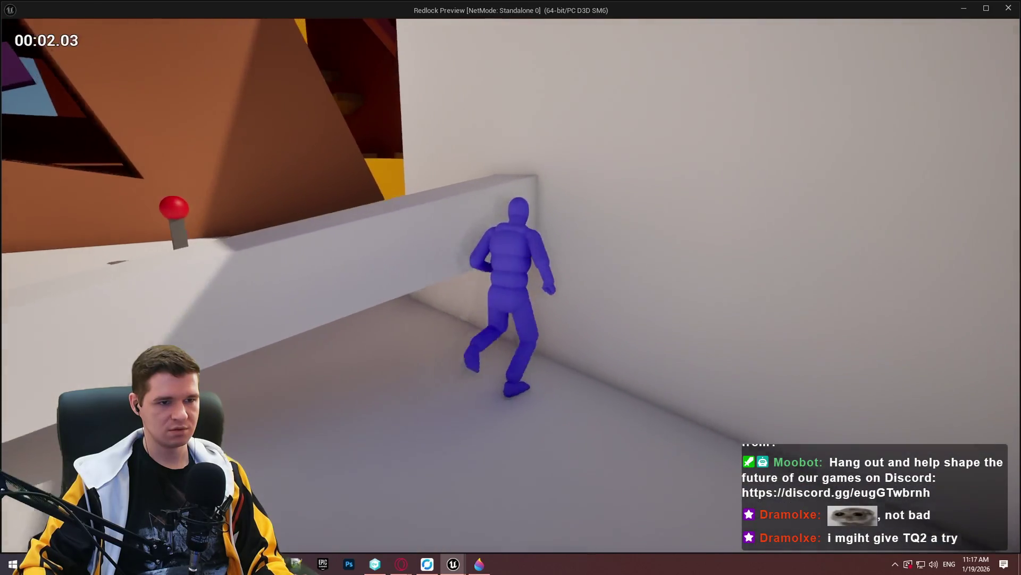
- Test wall climbing with jumps and runs in wireframe view, then stop and select the ramp cube
key(space)
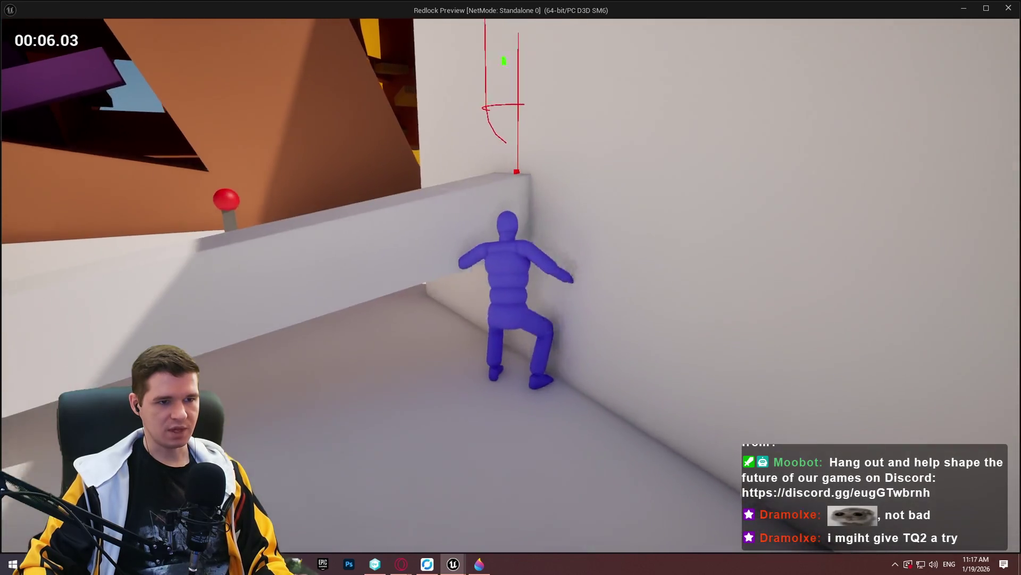
key(a)
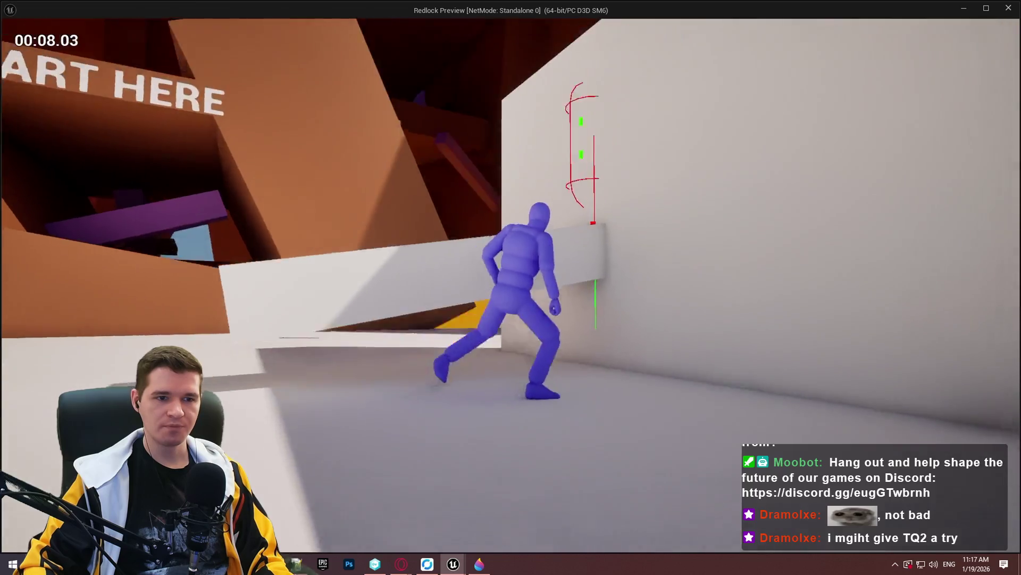
key(w)
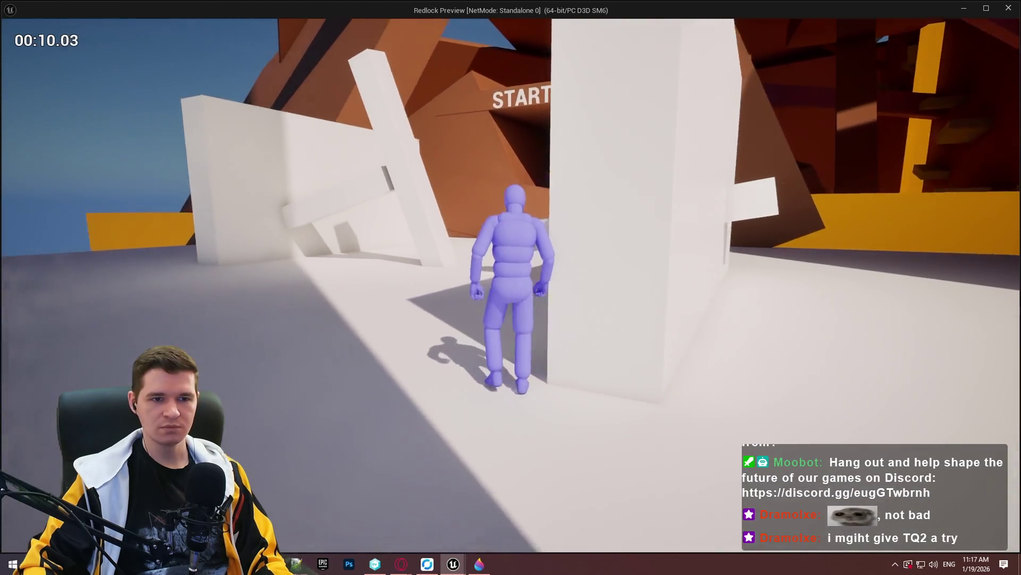
key(w)
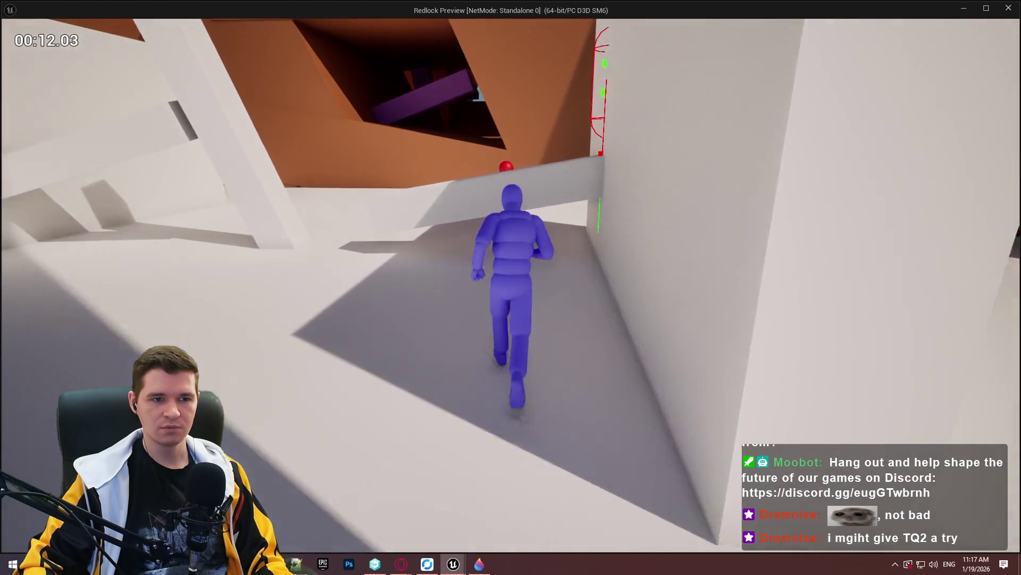
key(F1)
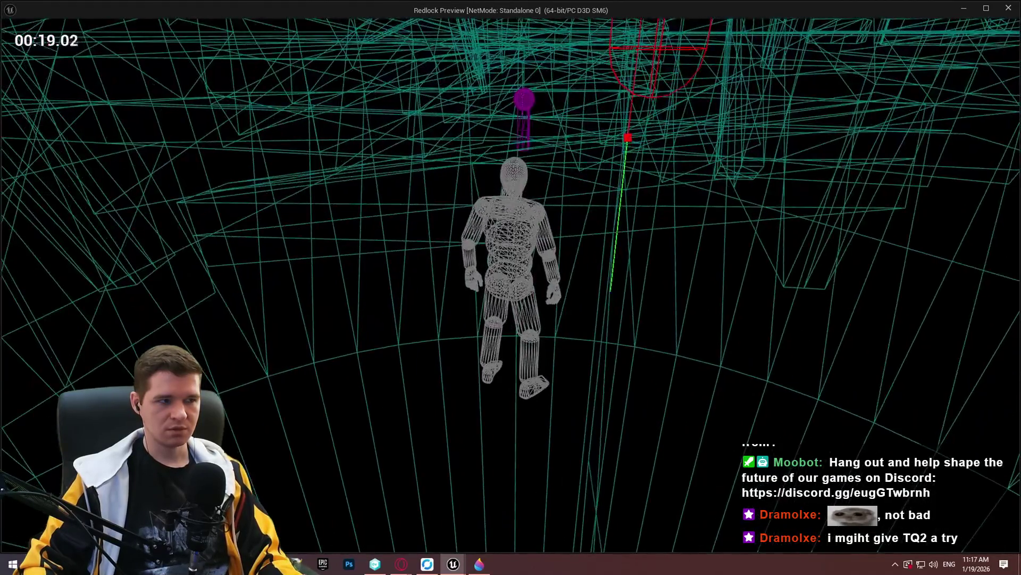
key(Escape)
click(498, 190)
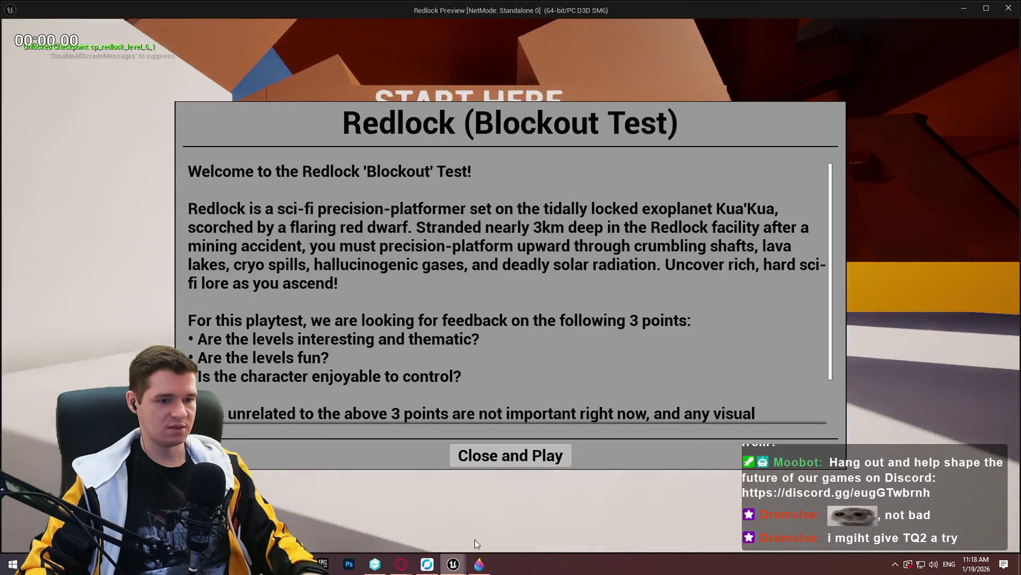
- Playtest again, running and jumping at walls to mantle onto ledges
click(510, 454)
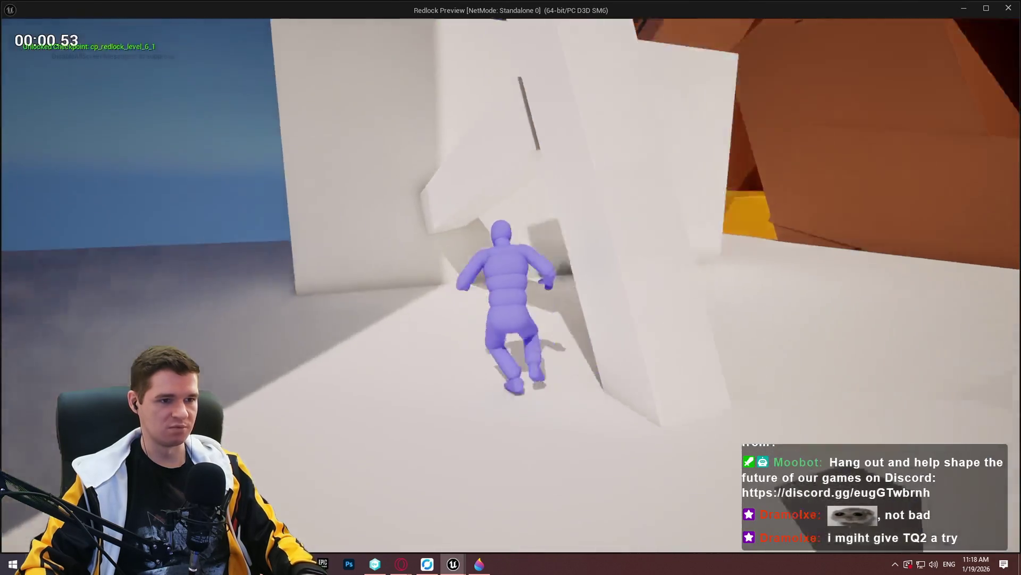
key(w)
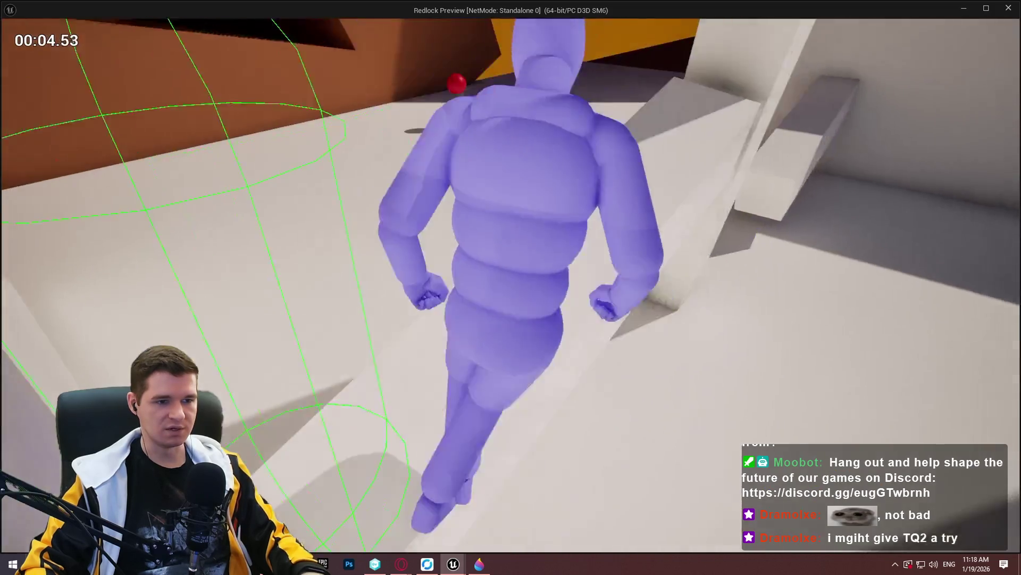
key(space)
key(w)
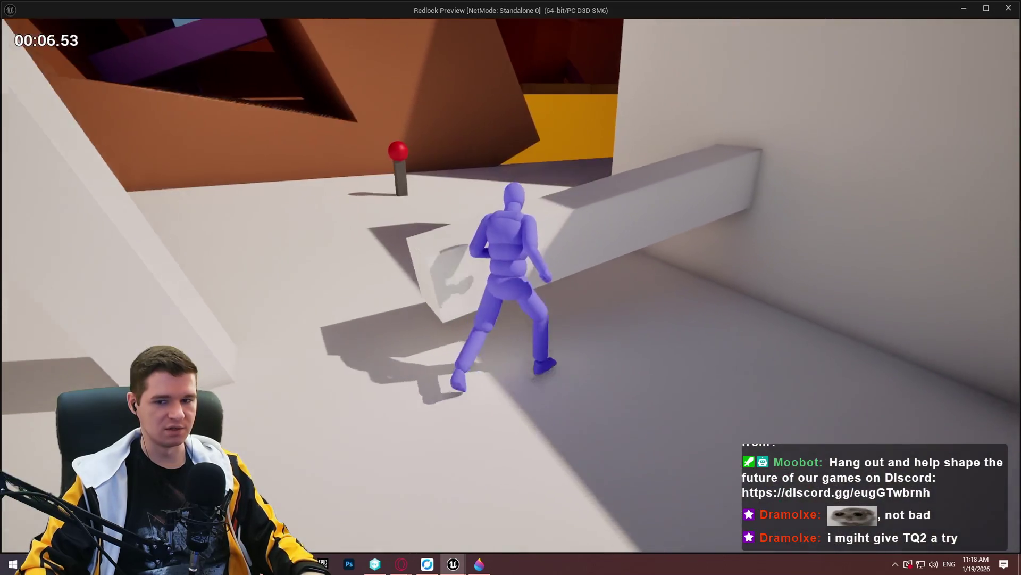
key(space)
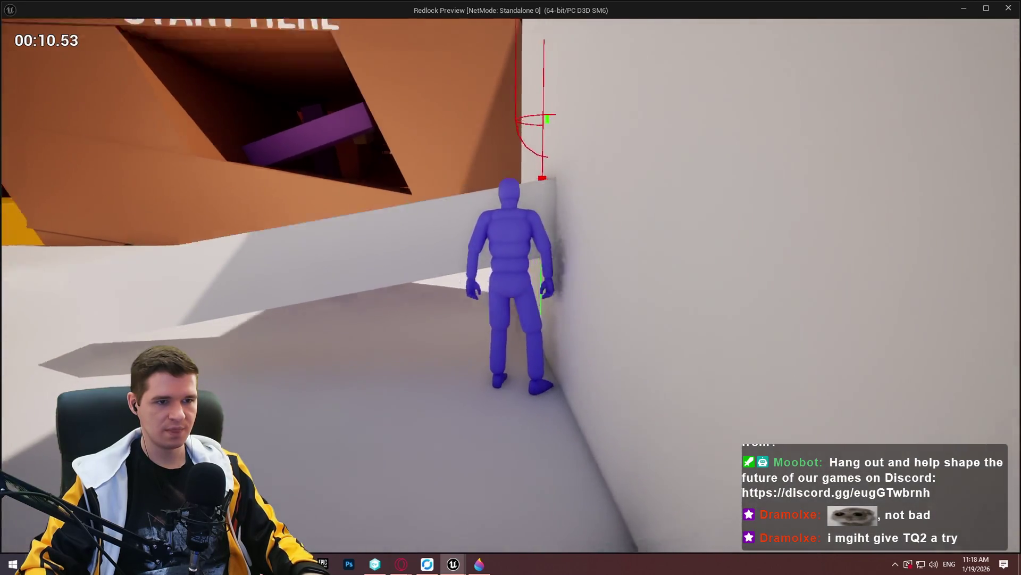
key(s)
key(w)
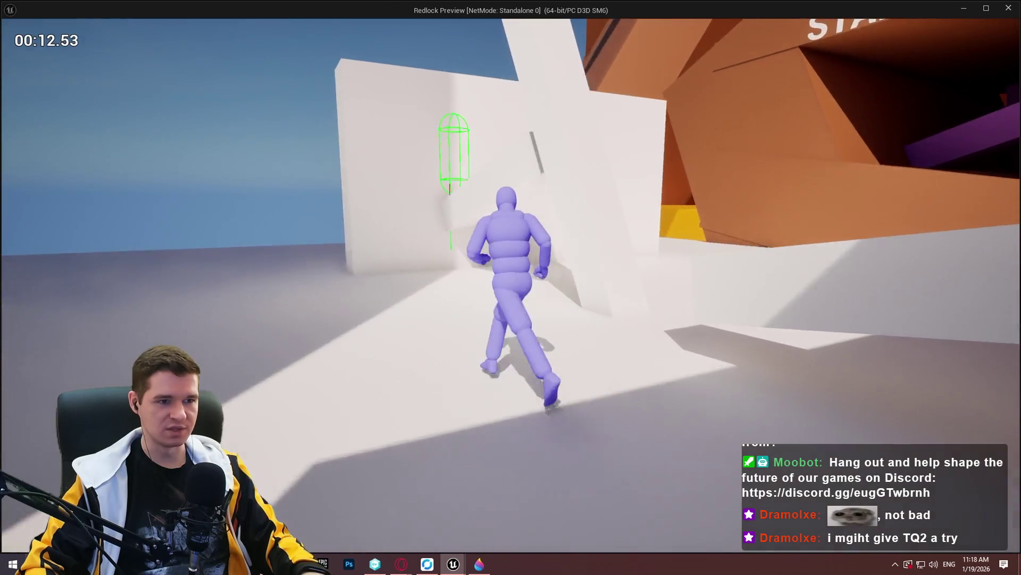
key(w)
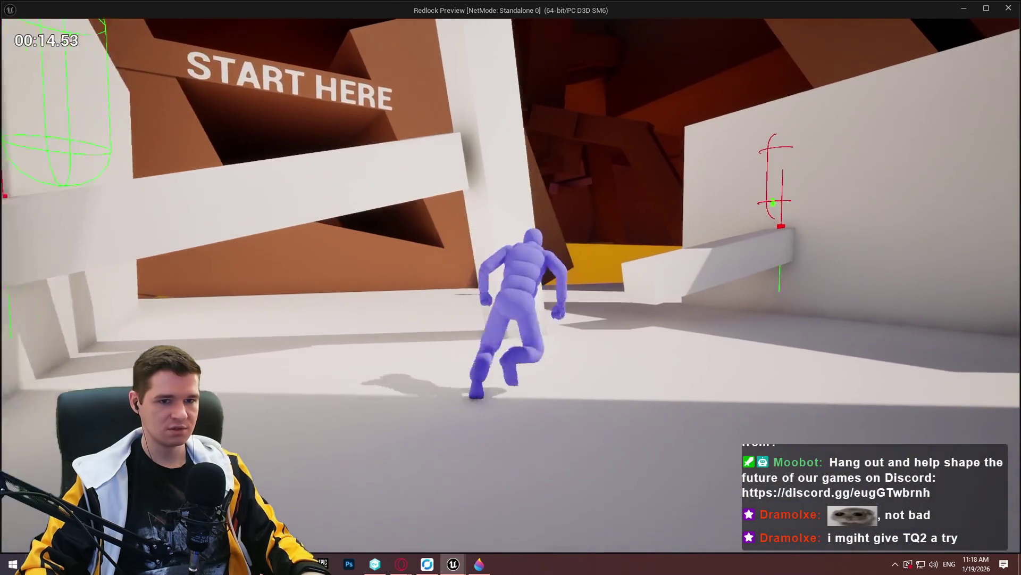
key(space)
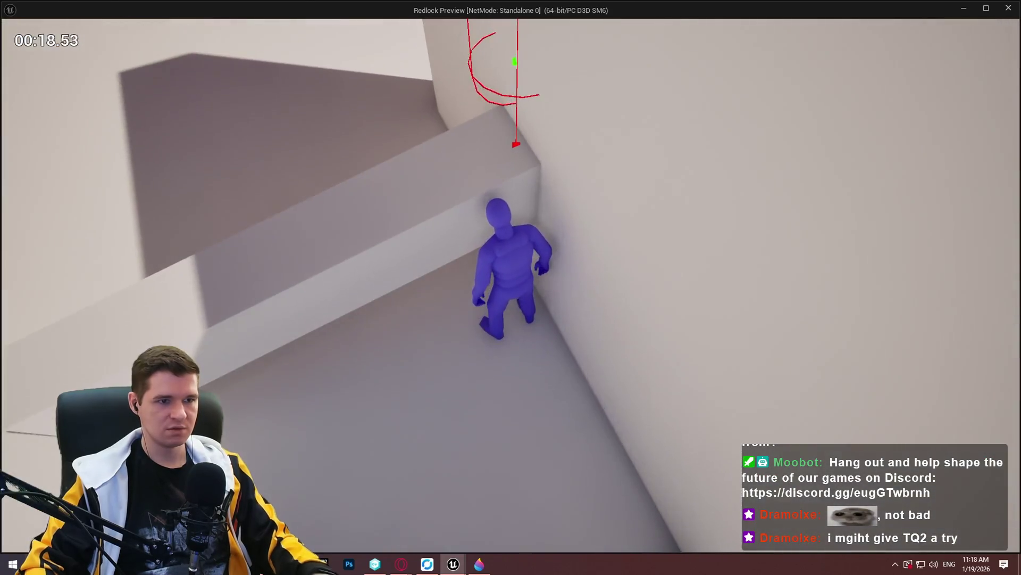
- Stop the game and return to BP_ImSimBaseCharacter's MantleCheck graph
key(Escape)
click(213, 20)
scroll(474, 257, down, 8)
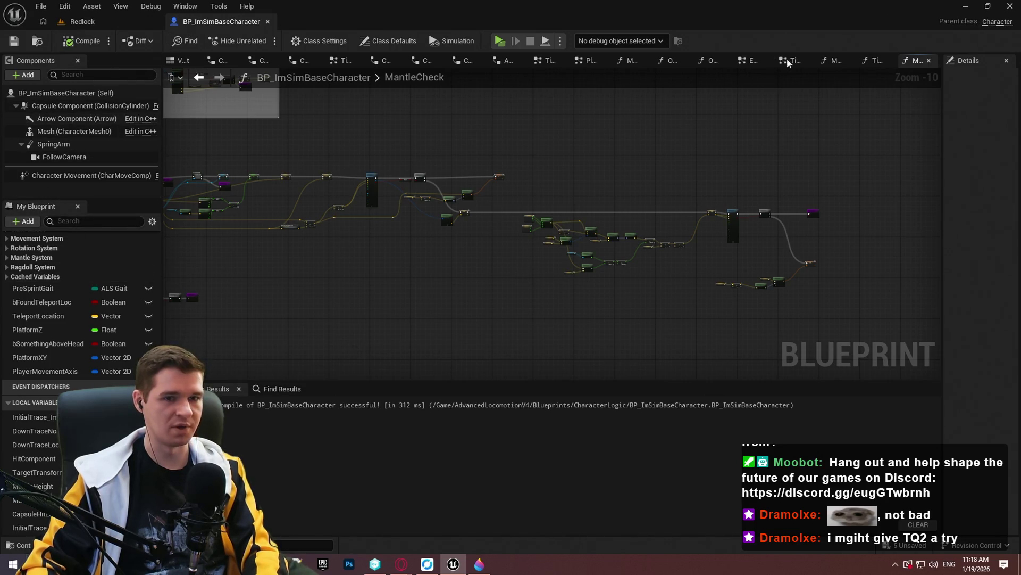
- Set the capsule trace's Draw Debug Type to None
scroll(479, 216, up, 9)
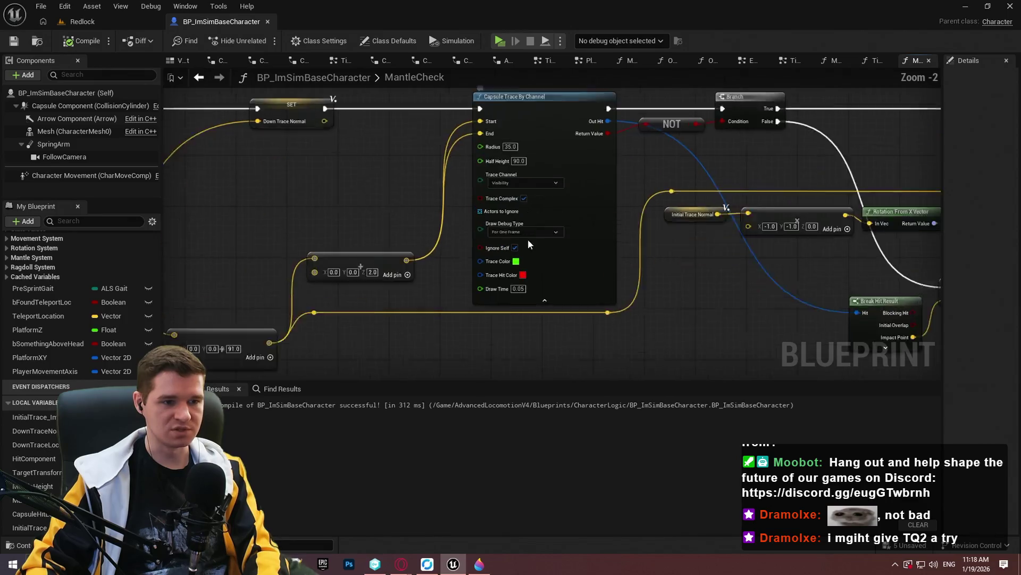
click(532, 238)
click(525, 251)
scroll(581, 254, down, 5)
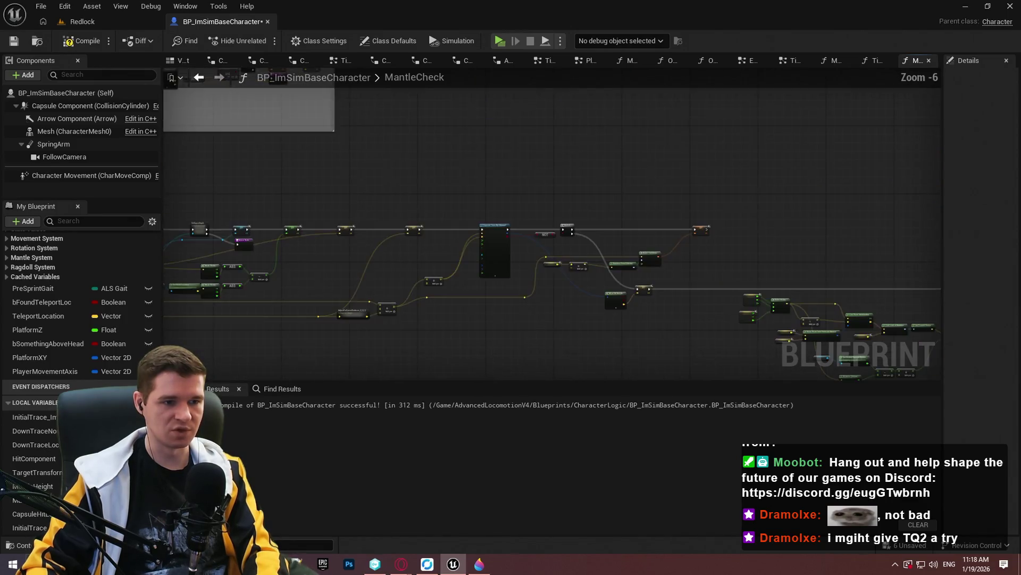
scroll(581, 255, up, 3)
scroll(581, 255, up, 3)
click(721, 243)
scroll(720, 243, down, 5)
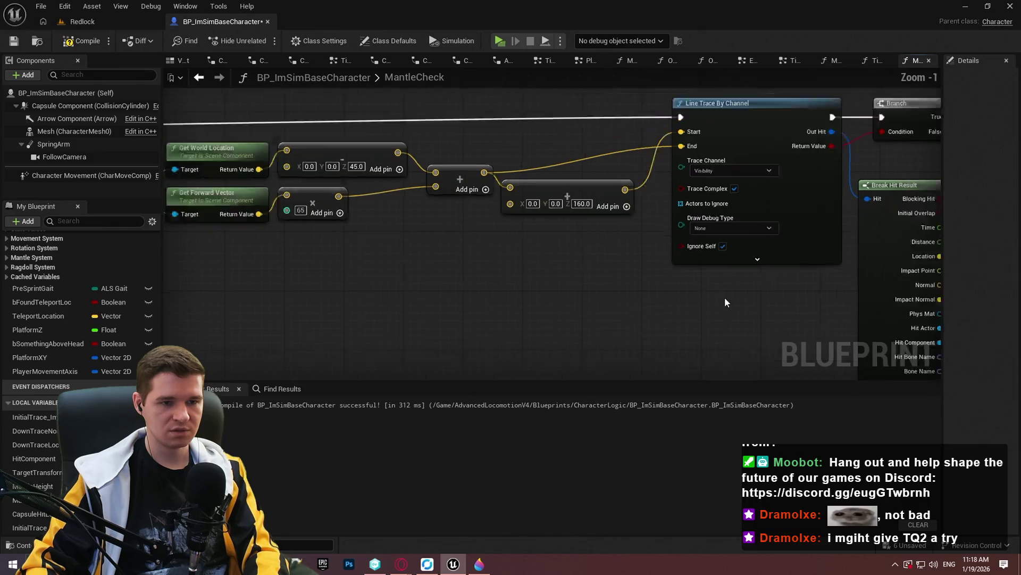
scroll(711, 261, up, 4)
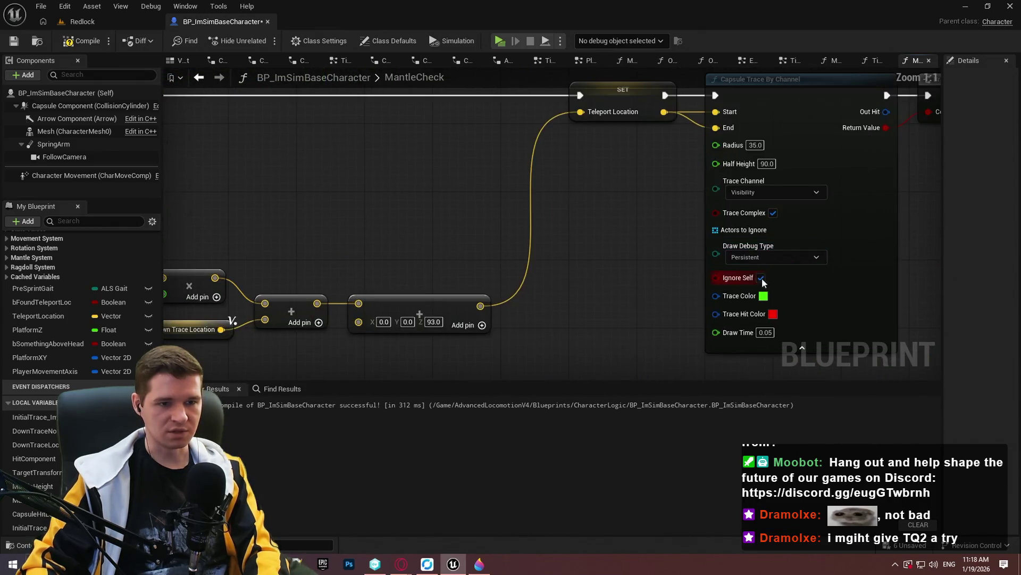
click(768, 260)
click(715, 266)
- Set Draw Debug Type to None on the remaining trace and the Line Trace node
scroll(508, 211, down, 3)
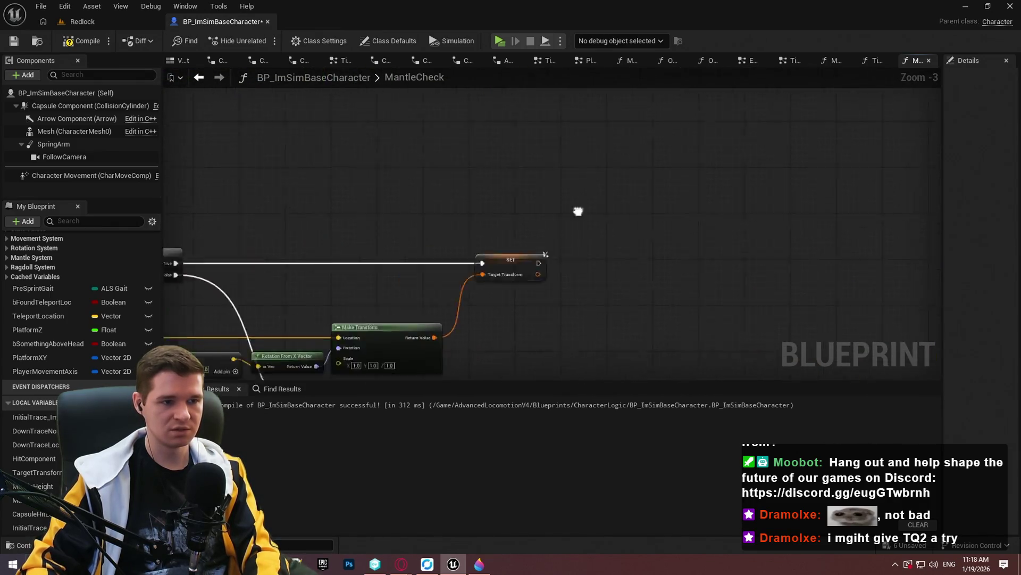
scroll(380, 201, up, 4)
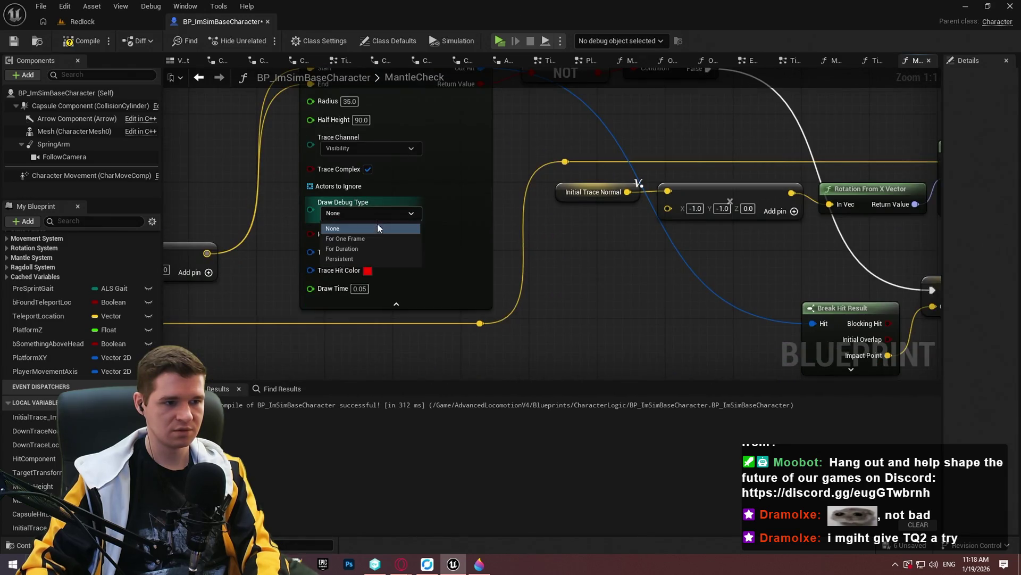
scroll(594, 278, down, 4)
scroll(372, 266, up, 4)
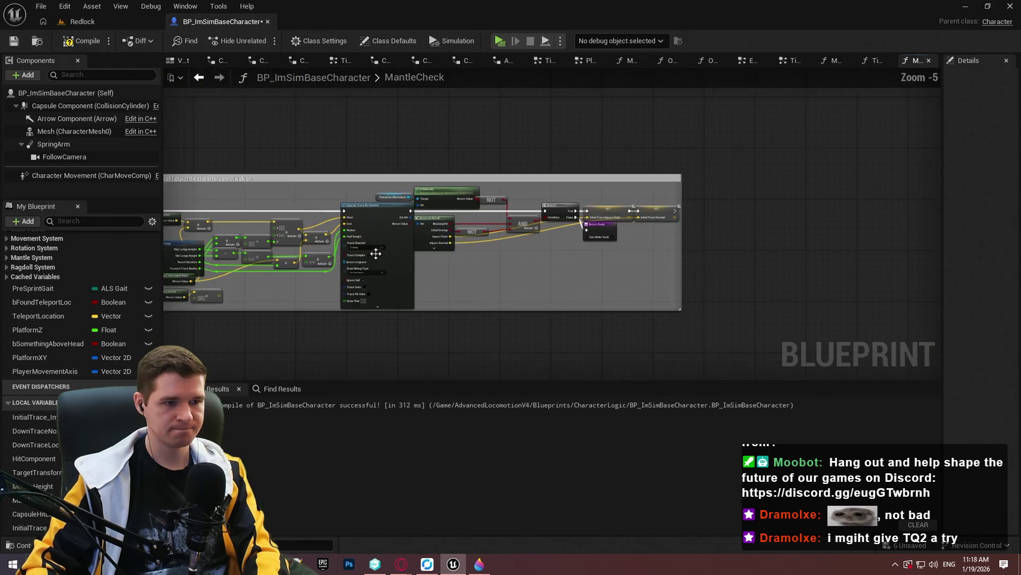
click(376, 288)
scroll(376, 287, down, 5)
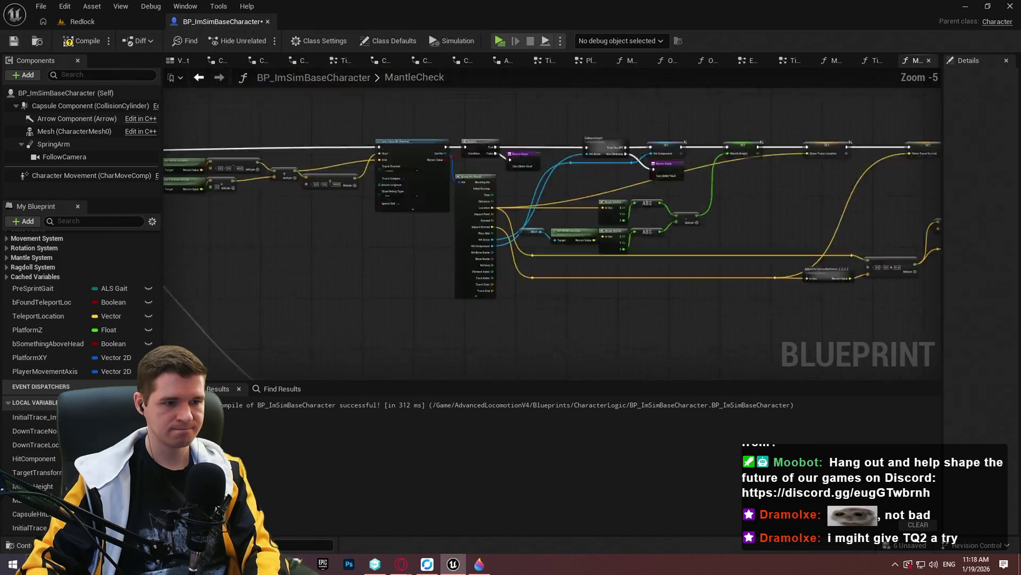
scroll(493, 282, up, 4)
click(493, 282)
click(492, 296)
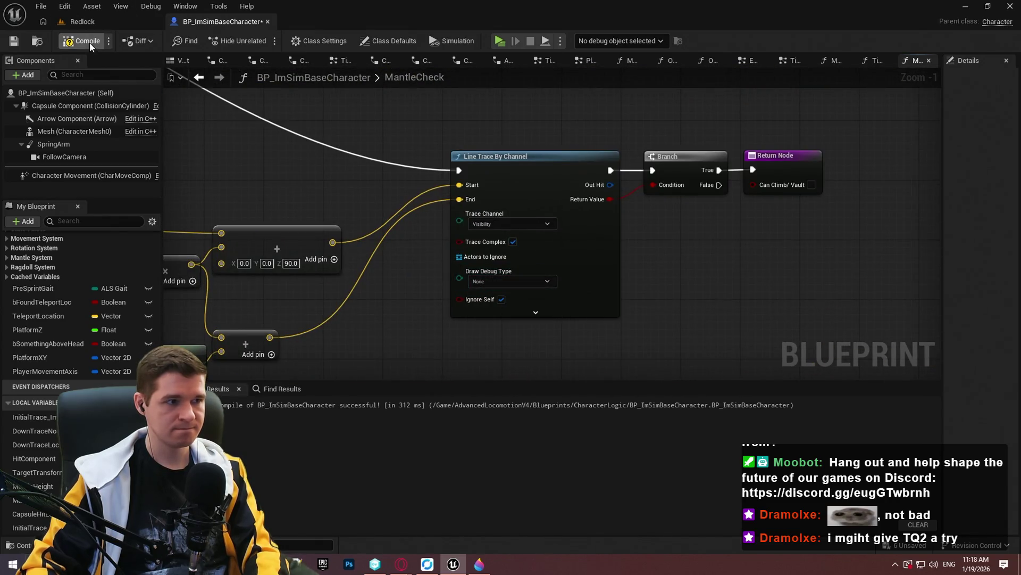
- Compile and save the BP_ImSimBaseCharacter blueprint
click(15, 41)
scroll(94, 289, up, 5)
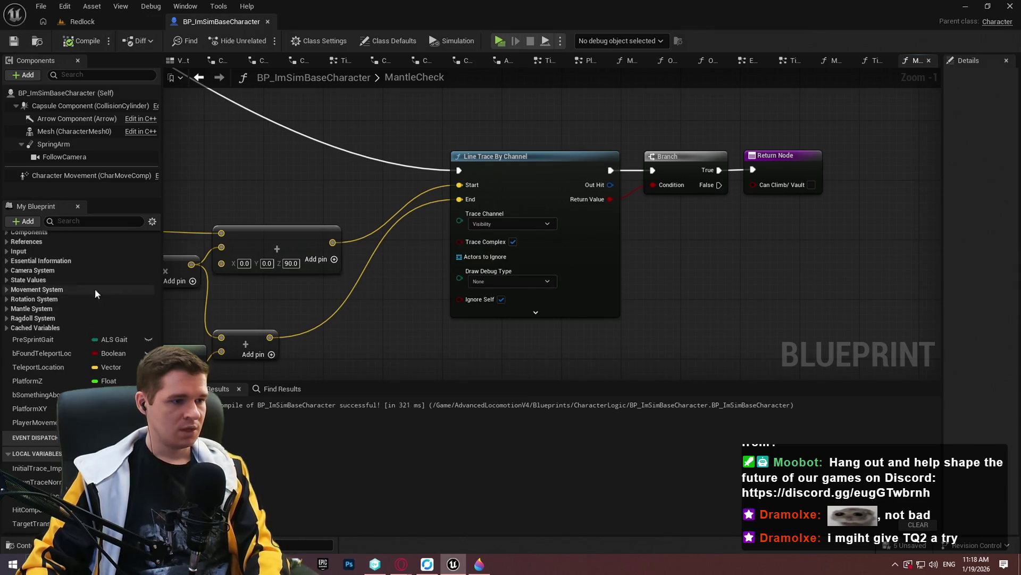
scroll(53, 320, up, 6)
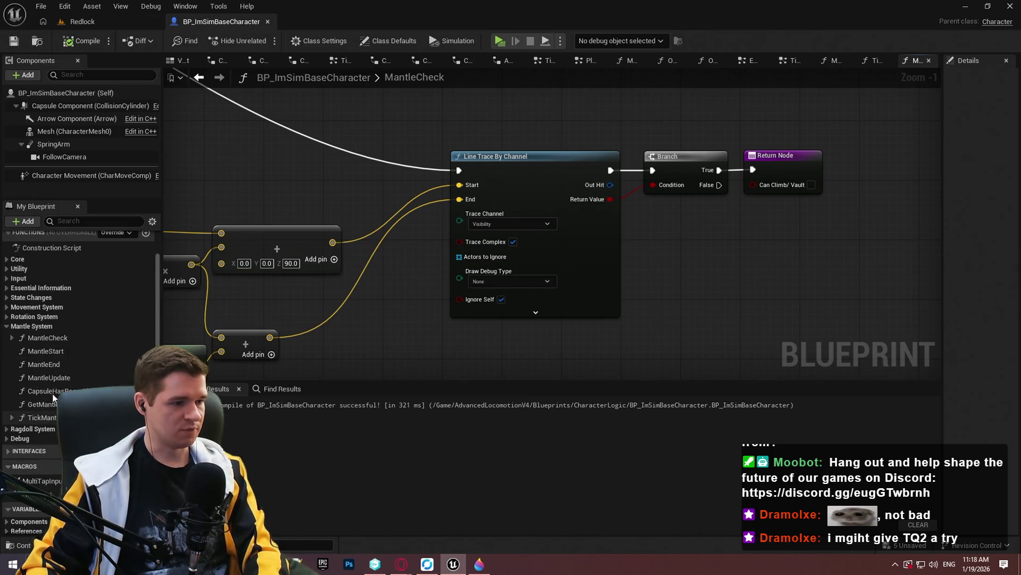
scroll(56, 421, up, 2)
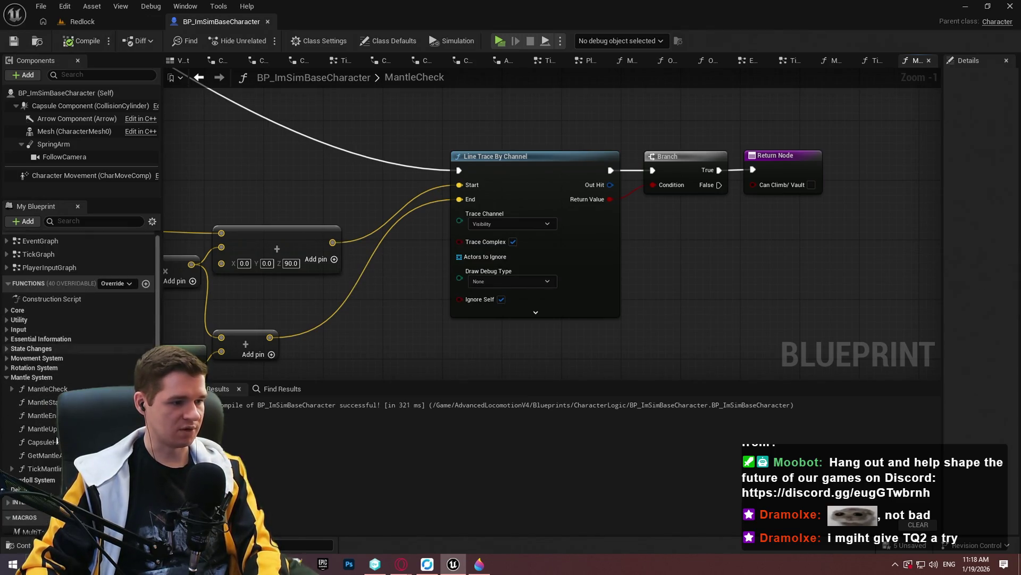
- In TickGraph, connect the Sequence pin to Switch on ALS_MovementState and launch a playtest
double_click(47, 253)
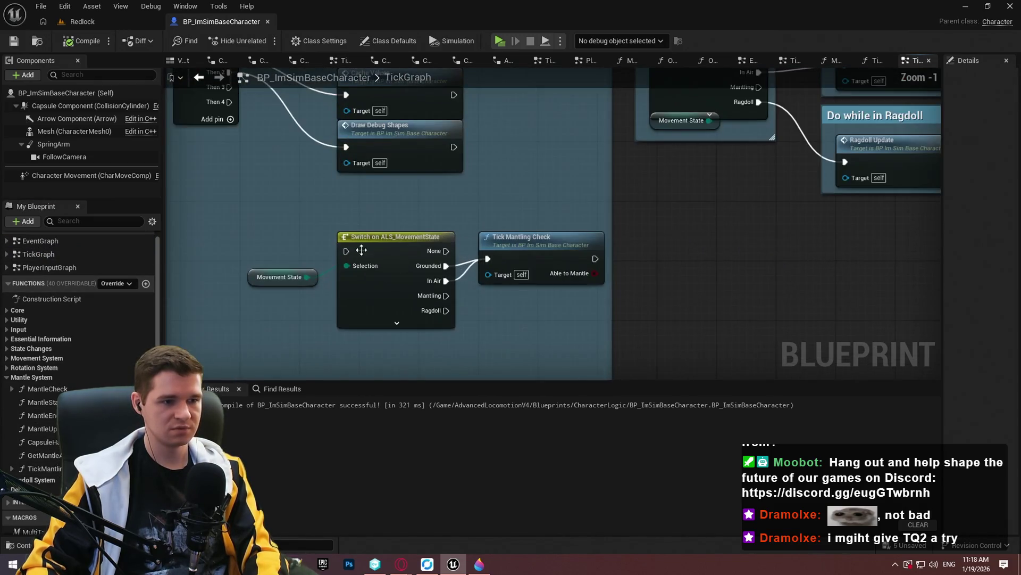
mouse_move(350, 251)
mouse_down()
mouse_move(228, 133)
mouse_move(343, 295)
mouse_up()
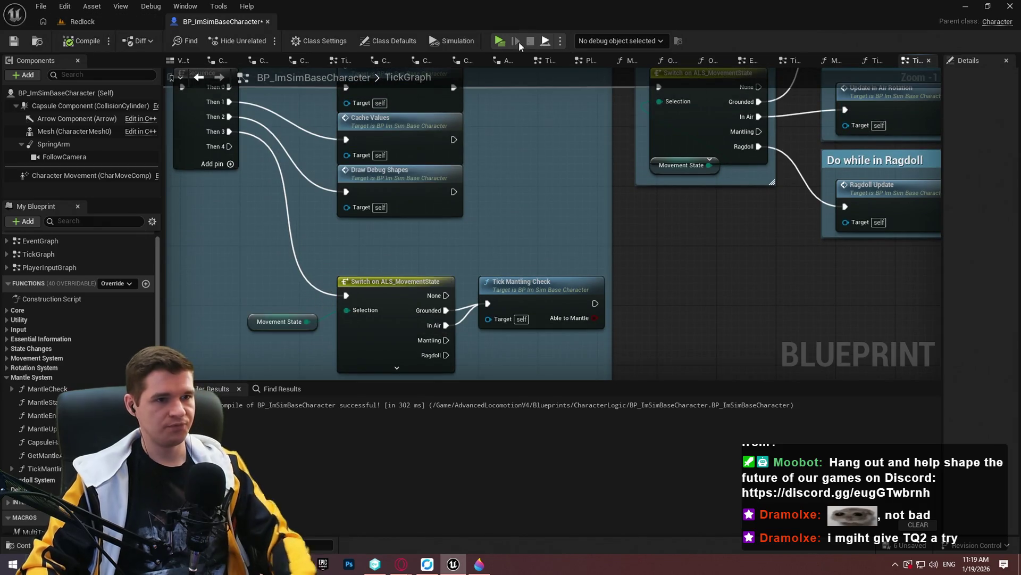
click(503, 43)
- Play through the level testing mantles on ledges, then bring the blueprint editor forward
click(562, 464)
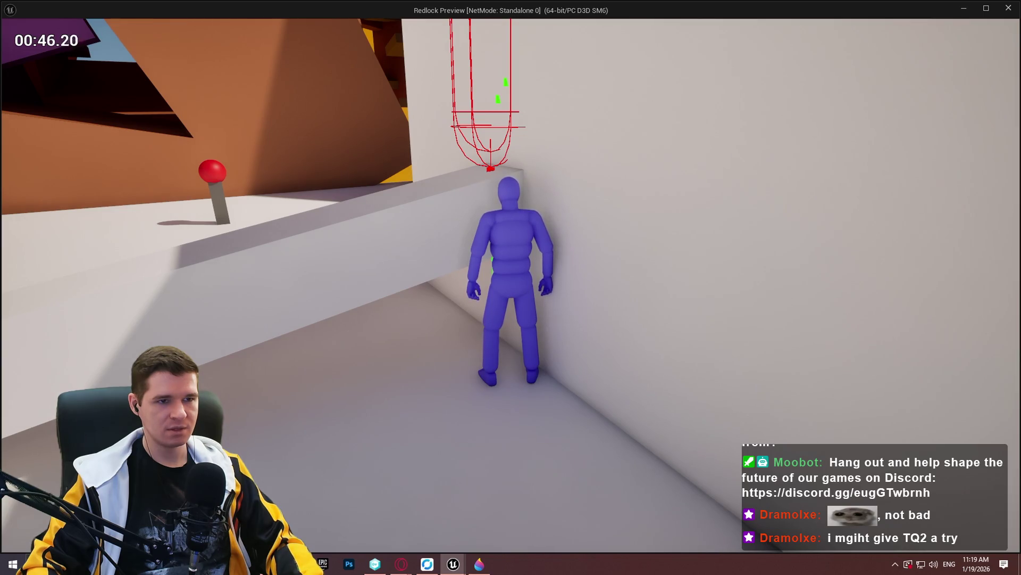
key(super)
key(alt+Tab)
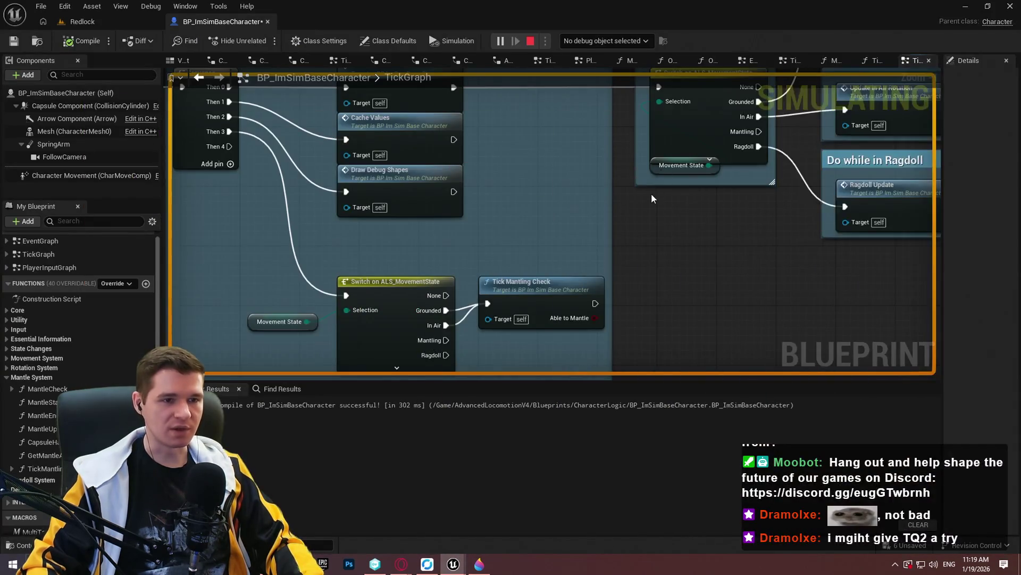
- Set the spawned character as debug target and open the Tick Mantling Check function
scroll(654, 199, down, 3)
click(610, 65)
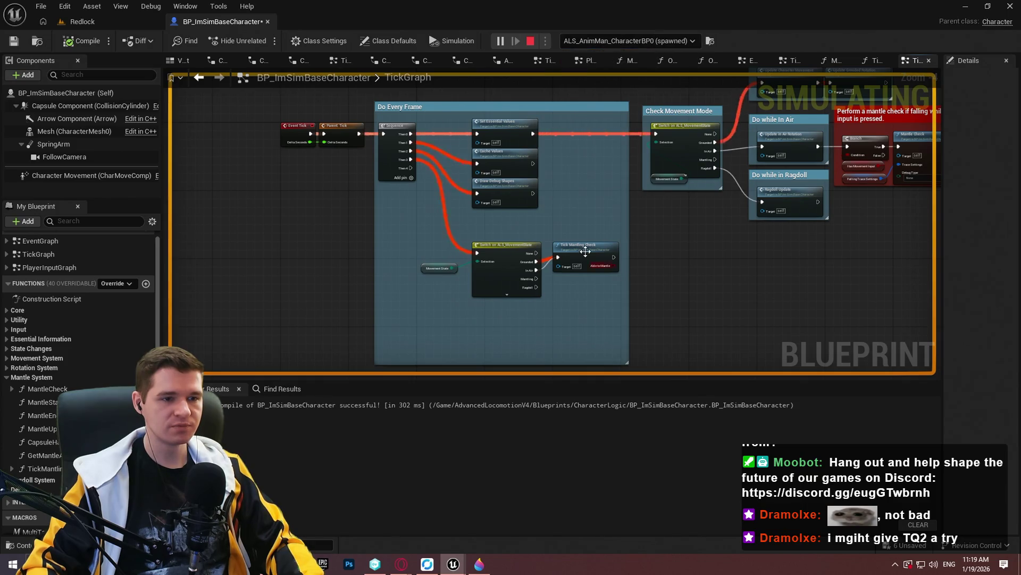
double_click(585, 248)
scroll(534, 274, down, 3)
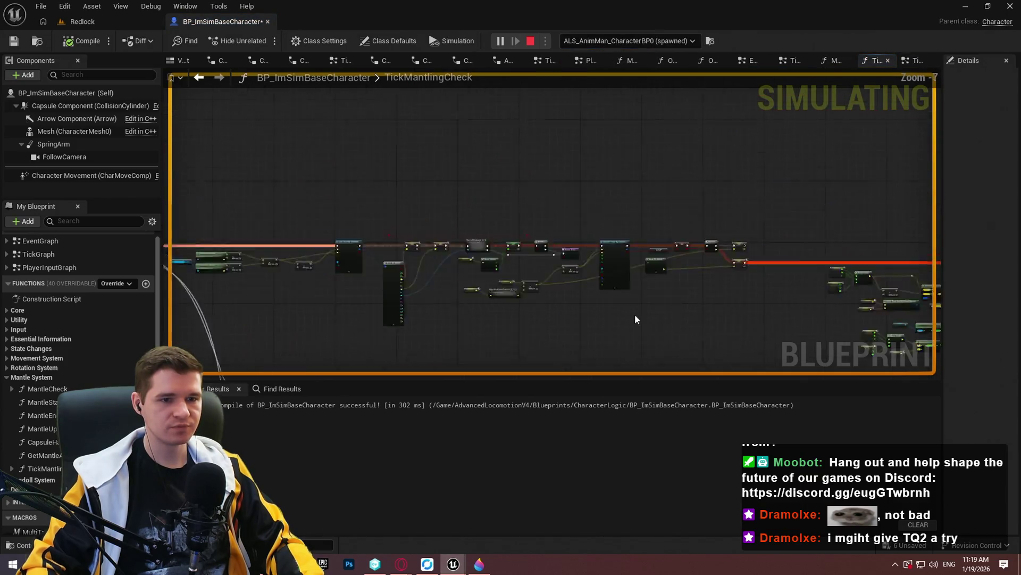
scroll(335, 230, up, 3)
scroll(512, 161, up, 2)
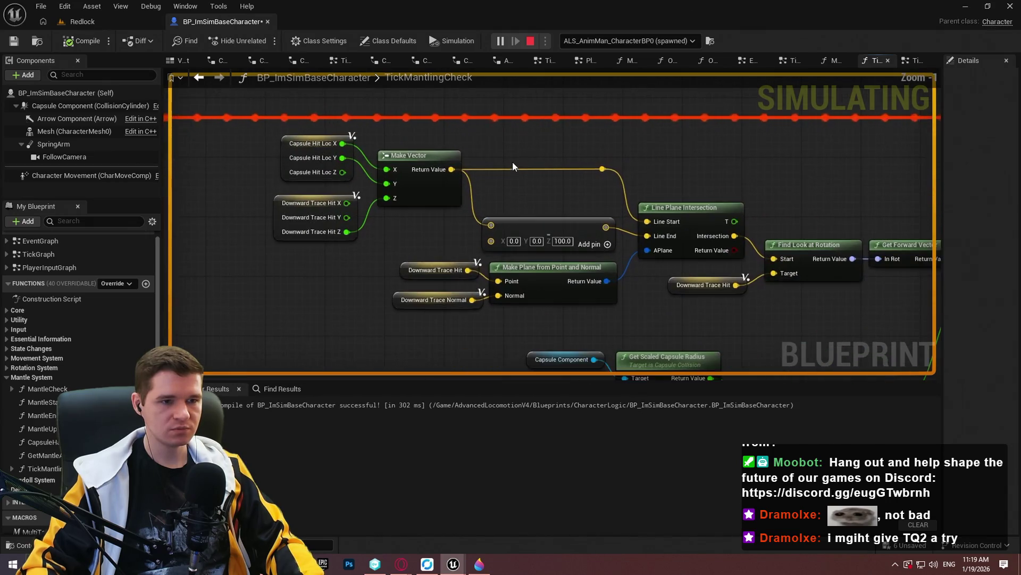
drag(721, 215, 622, 143)
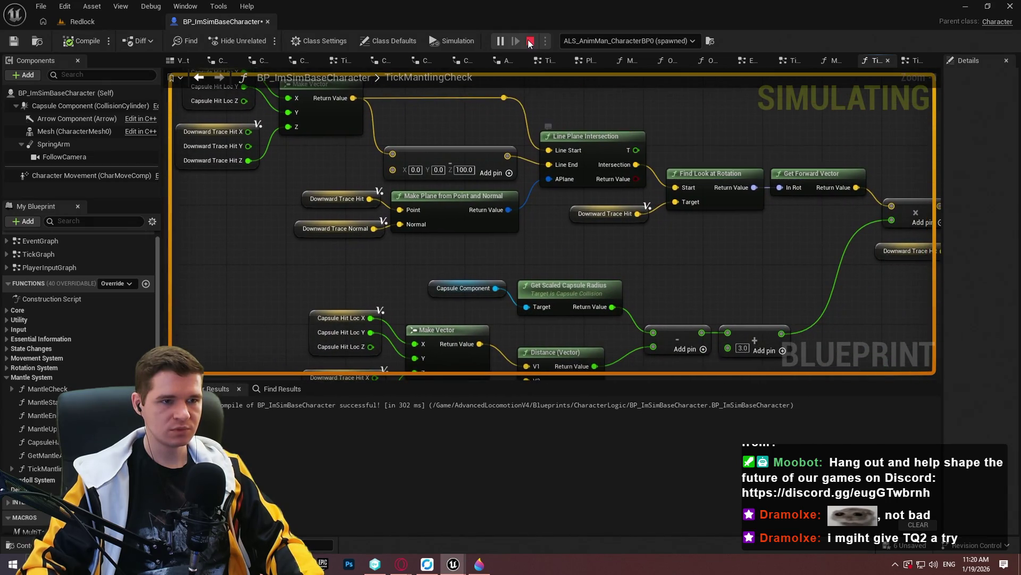
- Switch to the running game and stop the playtest
key(alt+Tab)
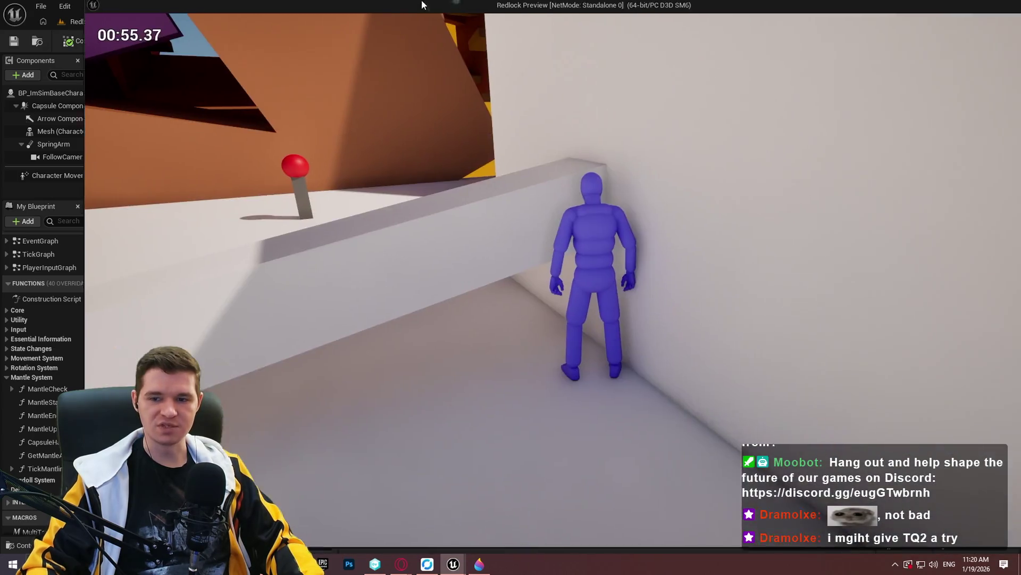
key(Escape)
scroll(566, 266, down, 5)
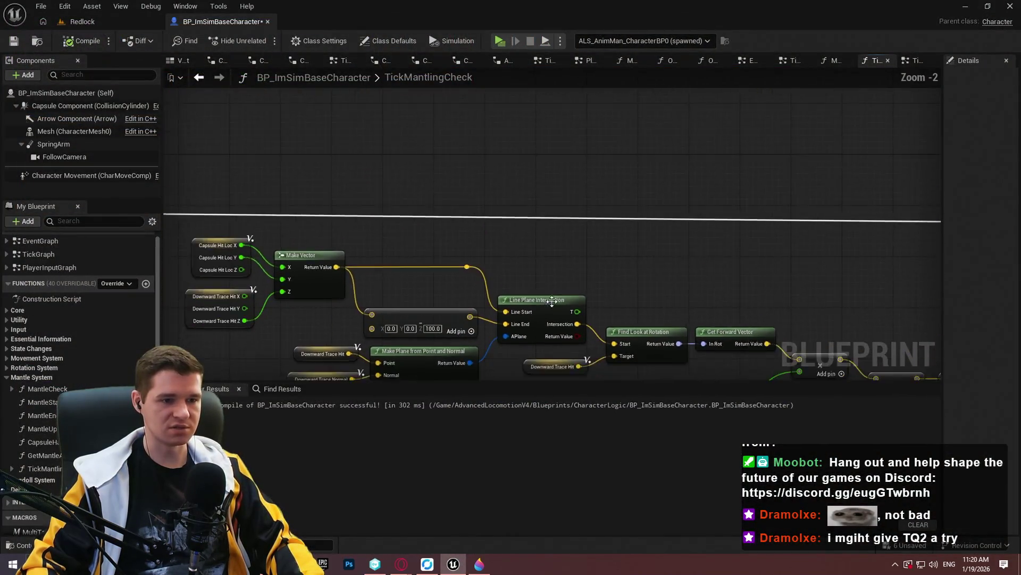
- Add a Draw Debug Plane node off the execution wire and place it in open space
scroll(361, 267, up, 5)
mouse_move(342, 228)
mouse_down()
mouse_move(850, 171)
mouse_move(541, 201)
mouse_up()
text(draw debug plan)
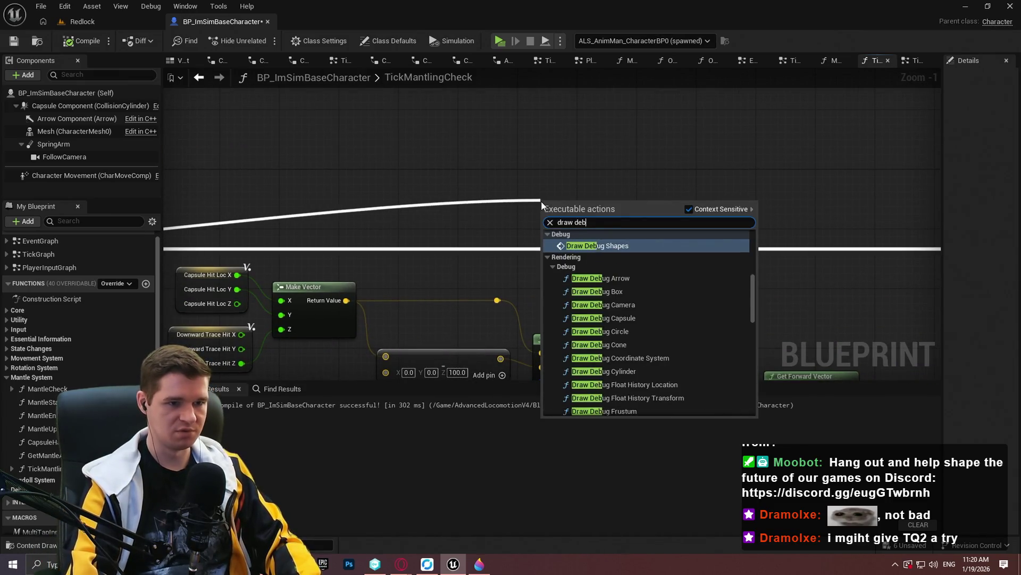
key(Return)
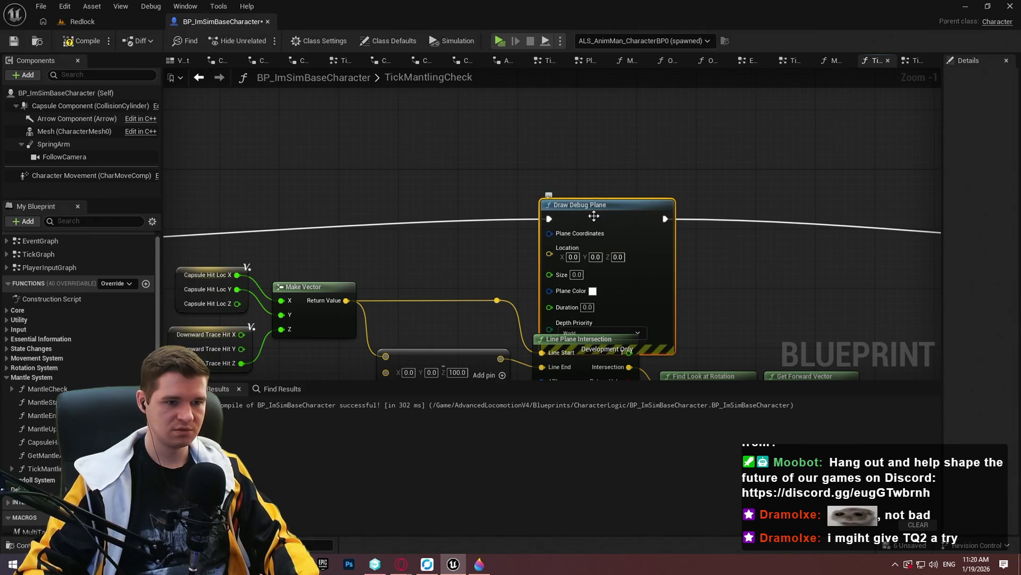
drag(592, 214, 591, 95)
mouse_move(584, 177)
mouse_down()
mouse_move(529, 222)
mouse_move(649, 197)
mouse_move(532, 187)
mouse_move(598, 213)
mouse_move(634, 246)
mouse_move(609, 273)
mouse_move(755, 384)
mouse_move(735, 317)
mouse_up()
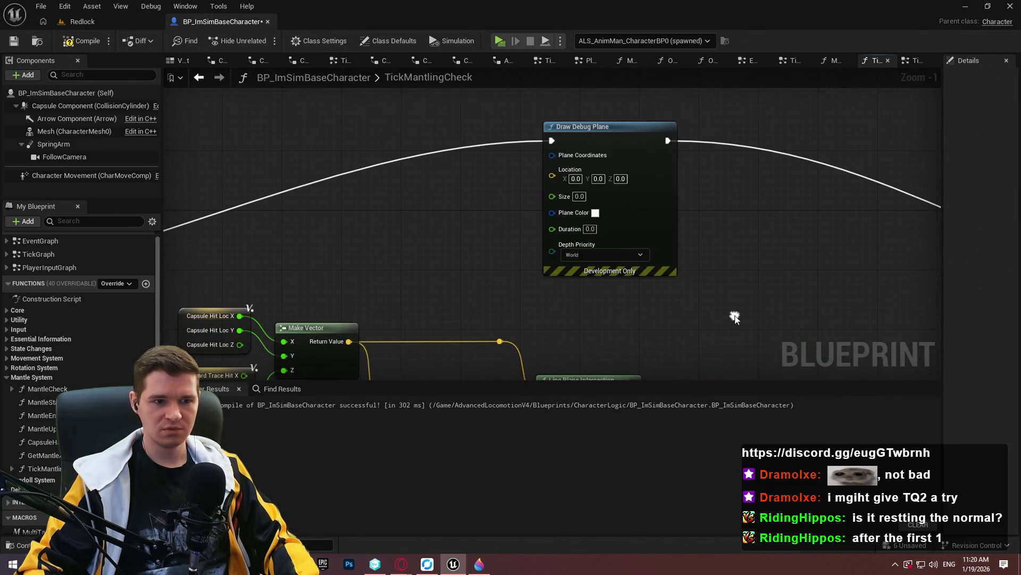
- Wire Make Plane to Plane Coordinates and Make Vector to Location, and color it magenta
mouse_move(618, 322)
mouse_down()
mouse_move(605, 252)
mouse_move(640, 85)
mouse_move(761, 258)
mouse_move(630, 165)
mouse_up()
mouse_move(515, 297)
mouse_down()
mouse_move(605, 178)
mouse_move(571, 226)
mouse_up()
drag(496, 250, 496, 113)
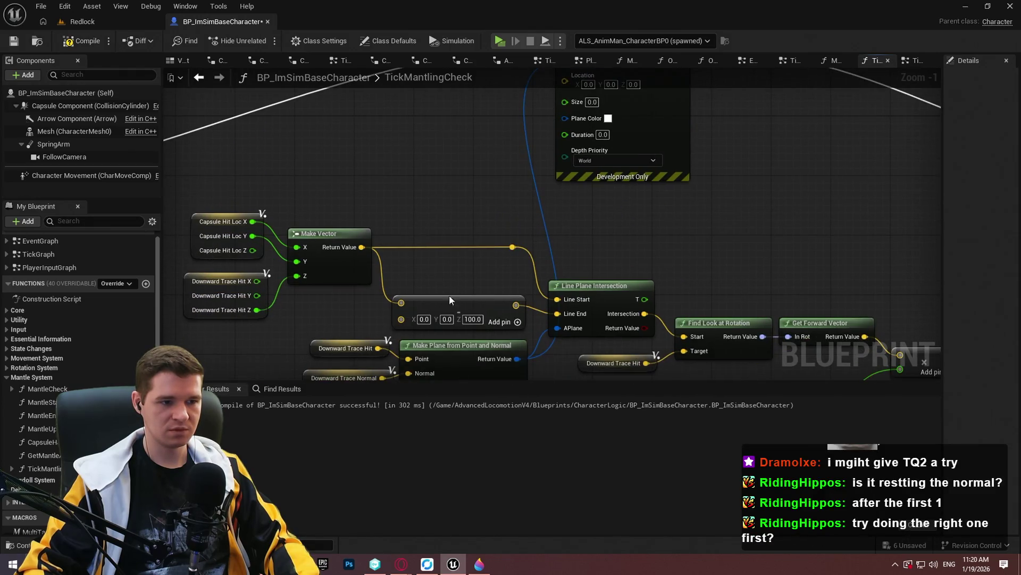
mouse_move(362, 247)
mouse_down()
mouse_move(565, 231)
mouse_move(585, 243)
mouse_up()
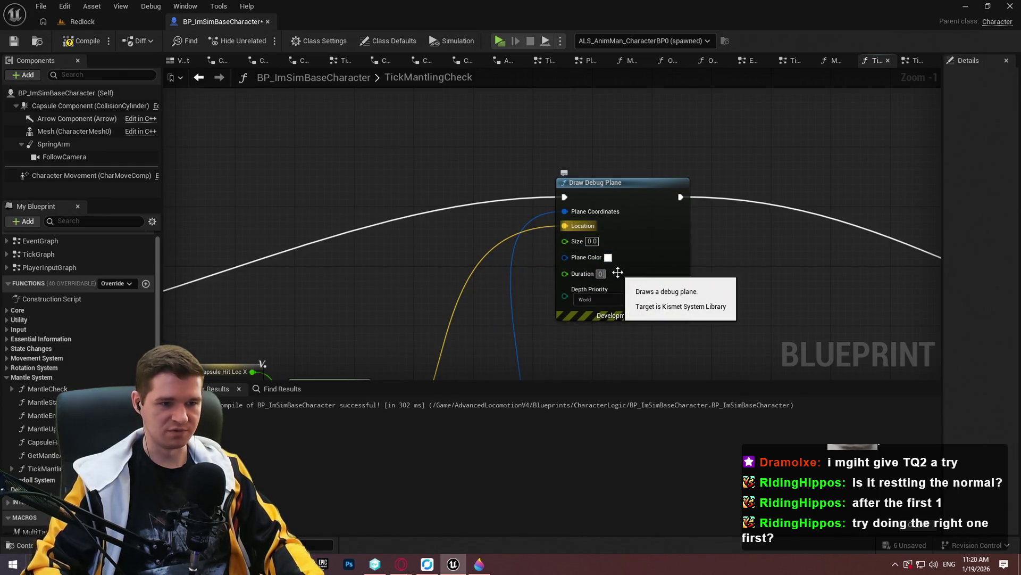
click(608, 258)
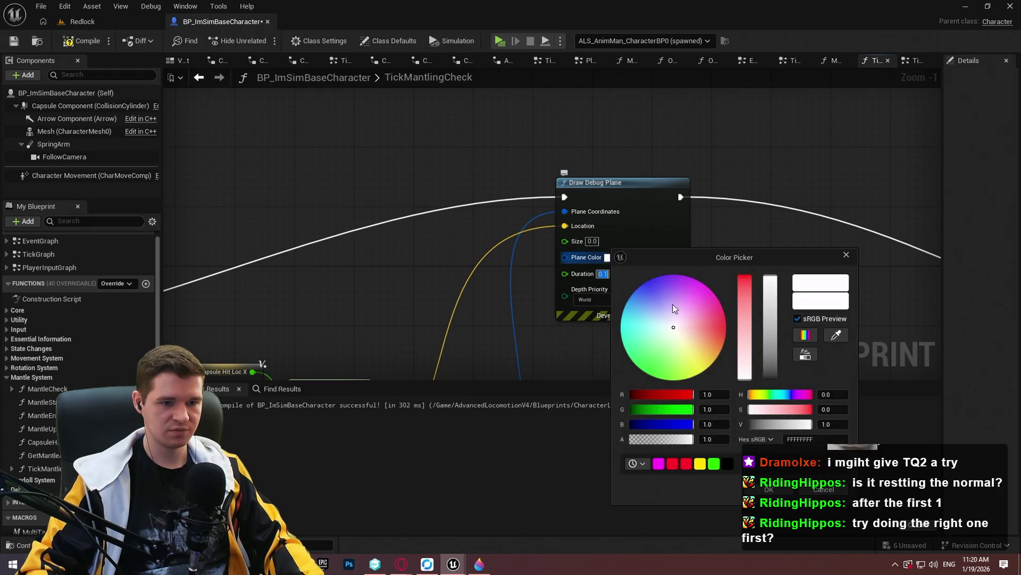
click(777, 496)
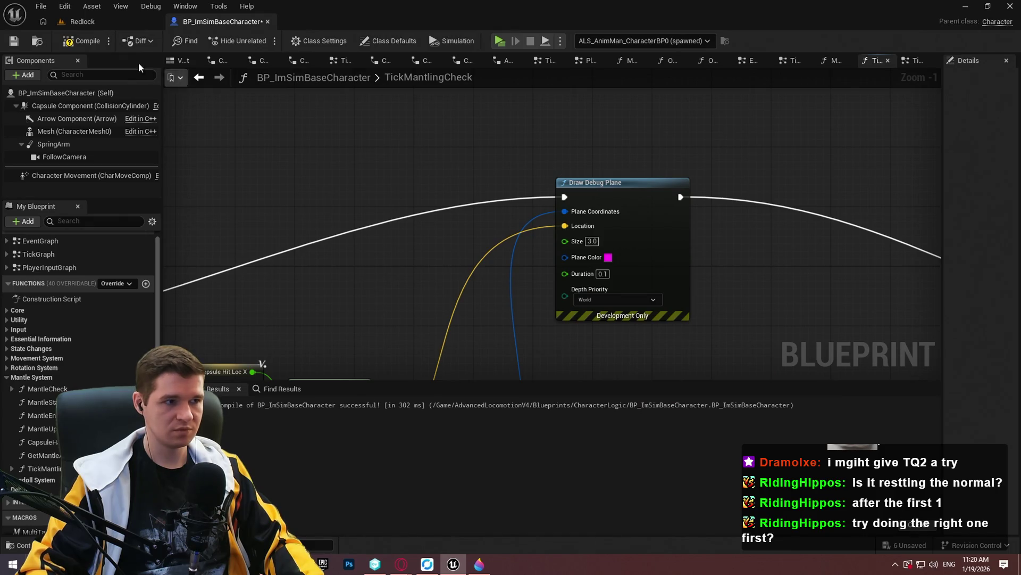
- Playtest the debug plane in wireframe view, then set the plane Size to 100.0
key(alt+p)
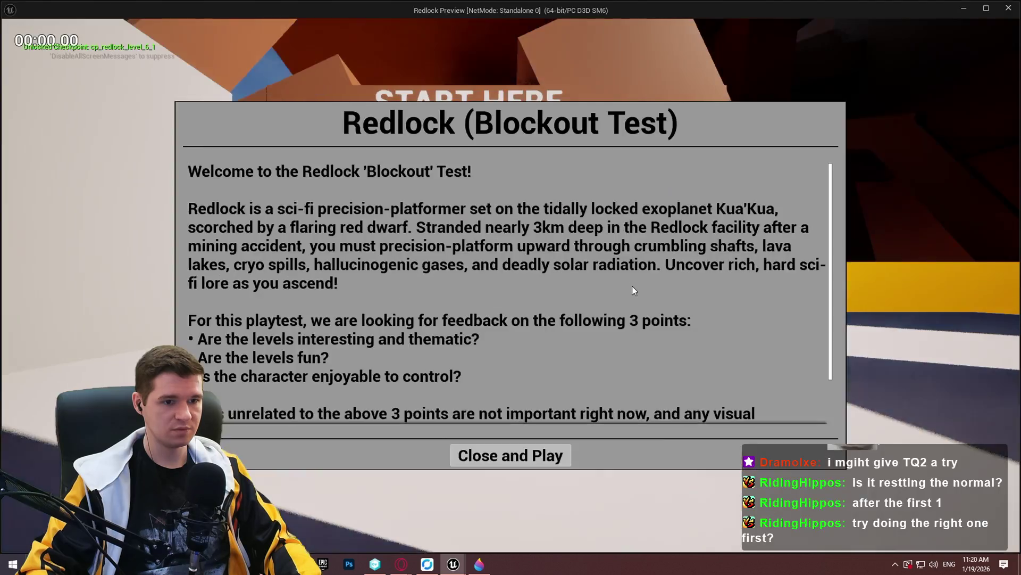
key(Return)
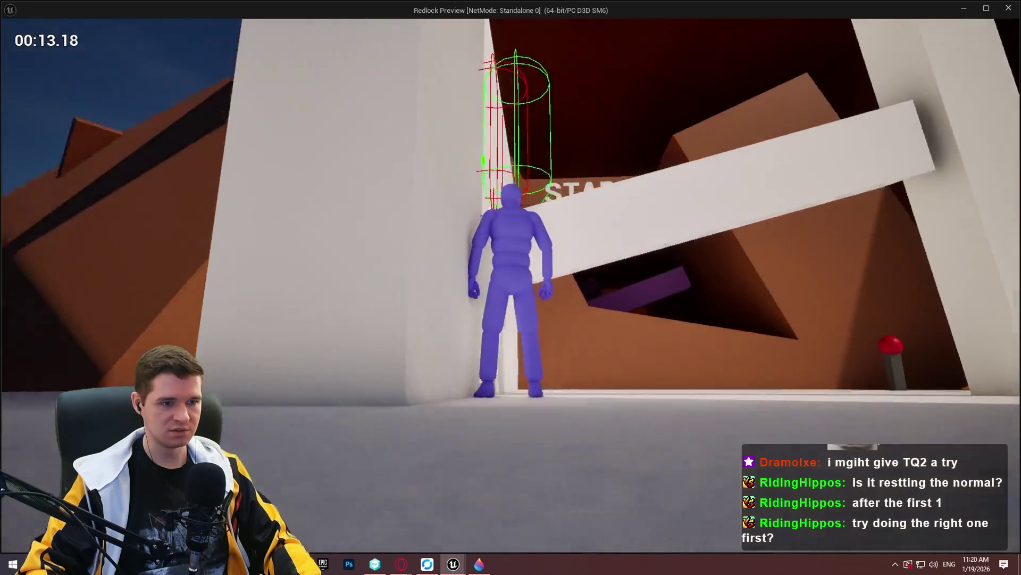
key(F1)
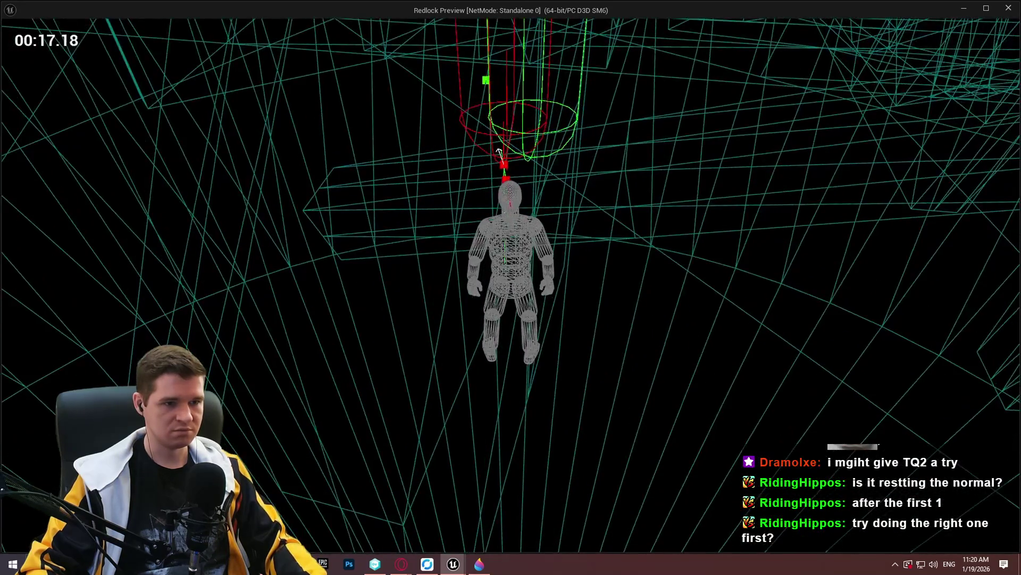
key(Escape)
click(593, 241)
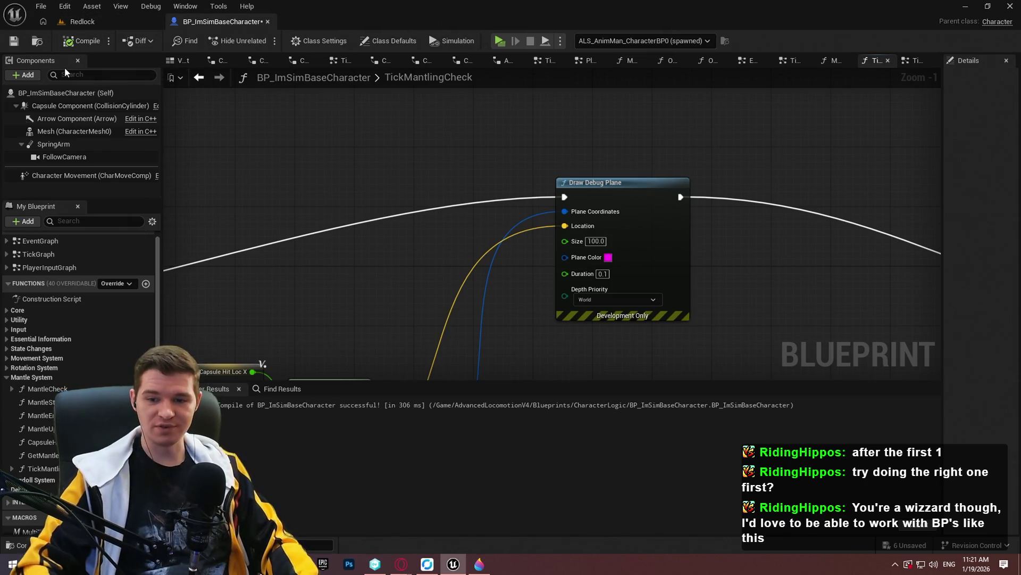
- Start a playtest and run the character to walls and ledges to show the magenta debug planes
click(498, 42)
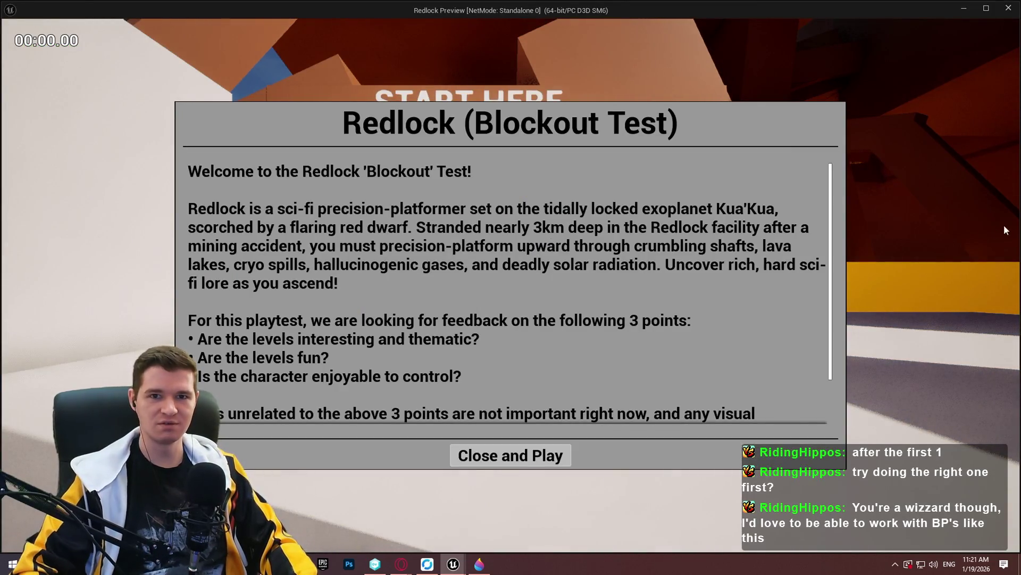
click(511, 456)
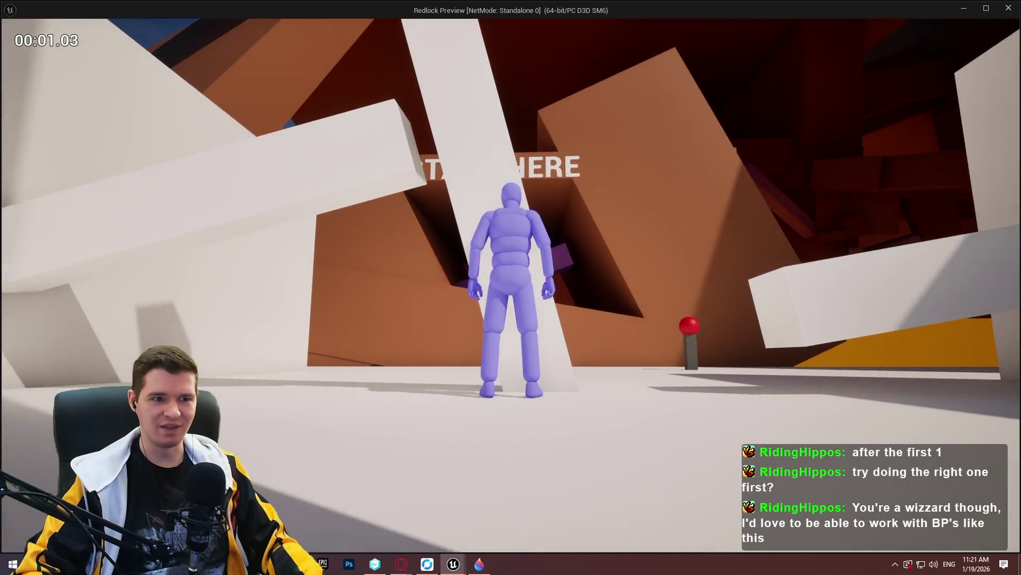
key(w)
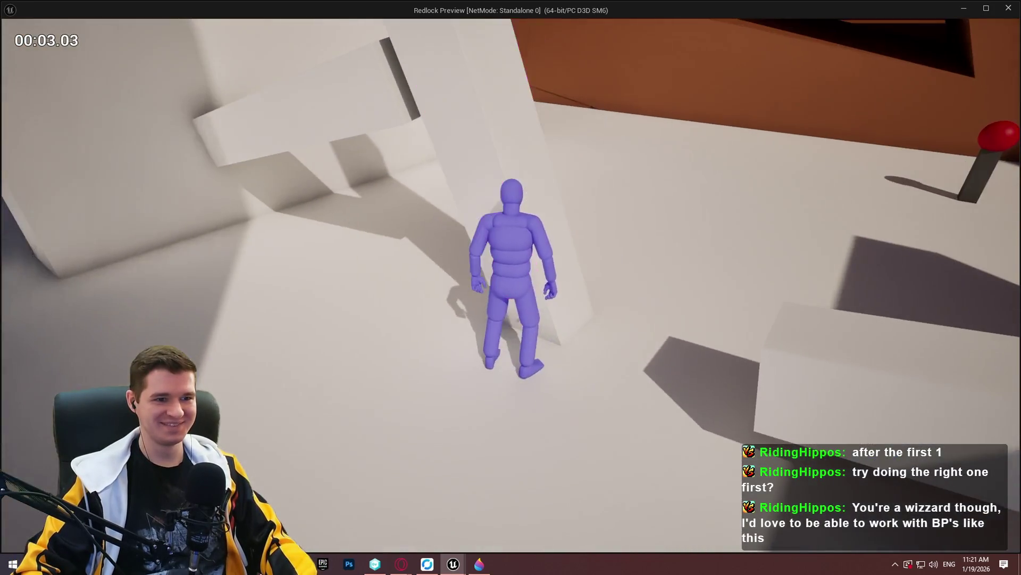
key(w)
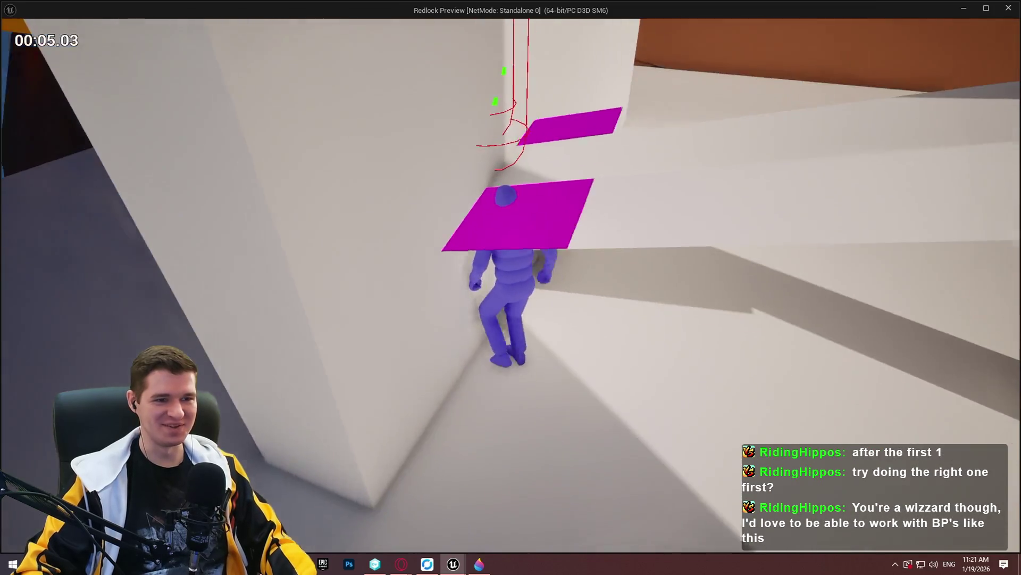
key(w)
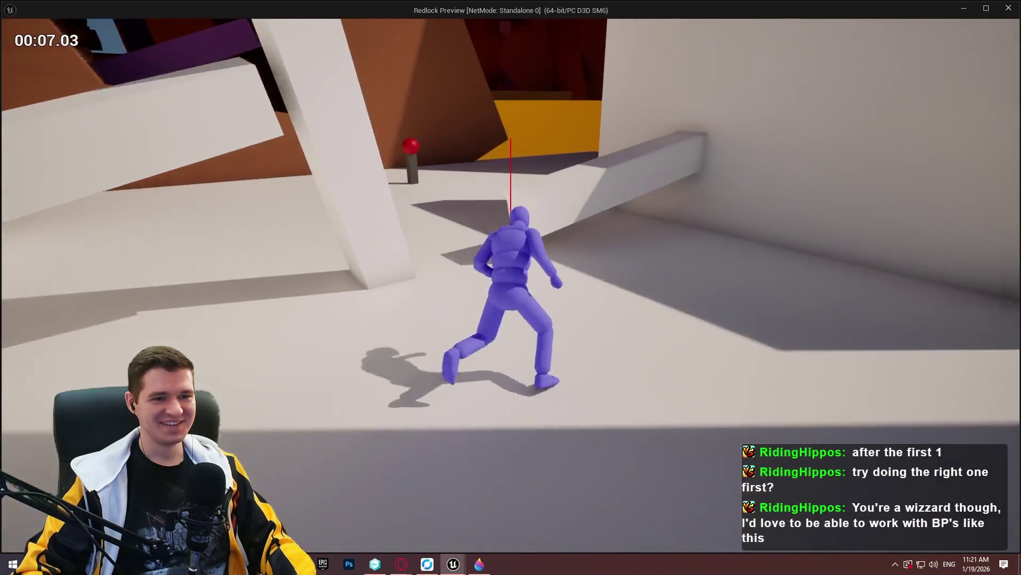
key(w)
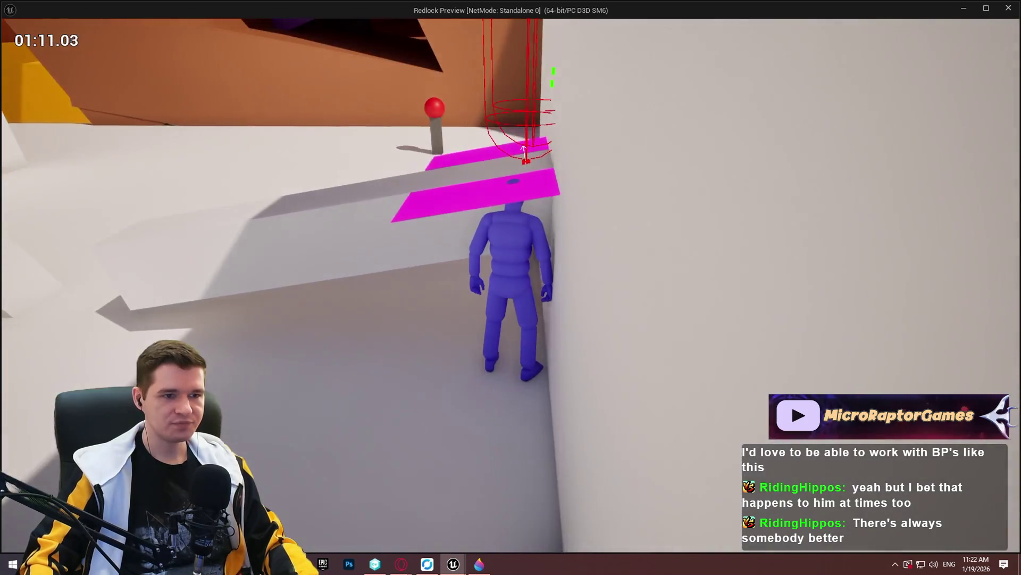
key(Print)
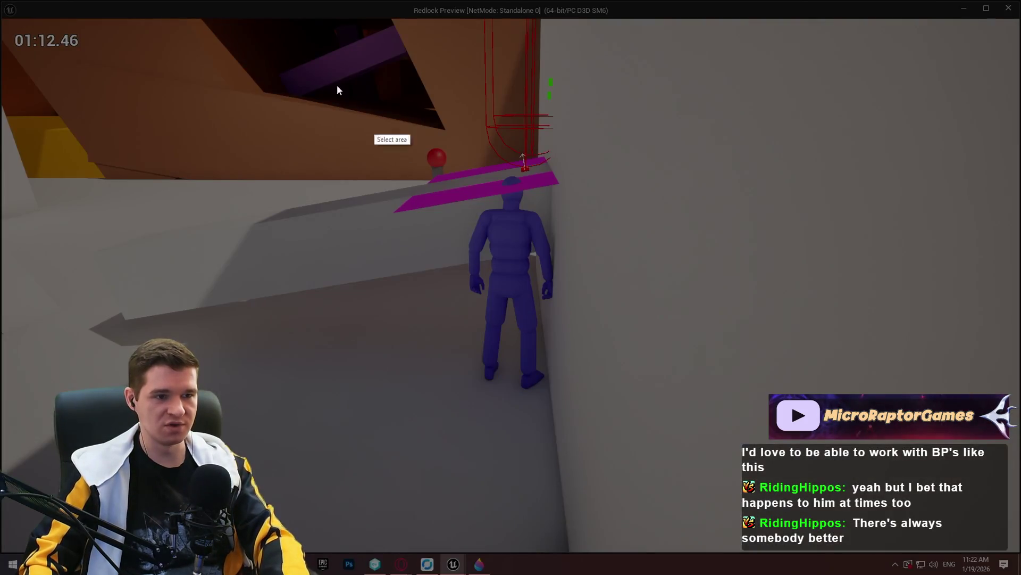
- Capture a 650x592 area around the character, mark it with a yellow line and arrow, and copy it
drag(303, 49, 649, 365)
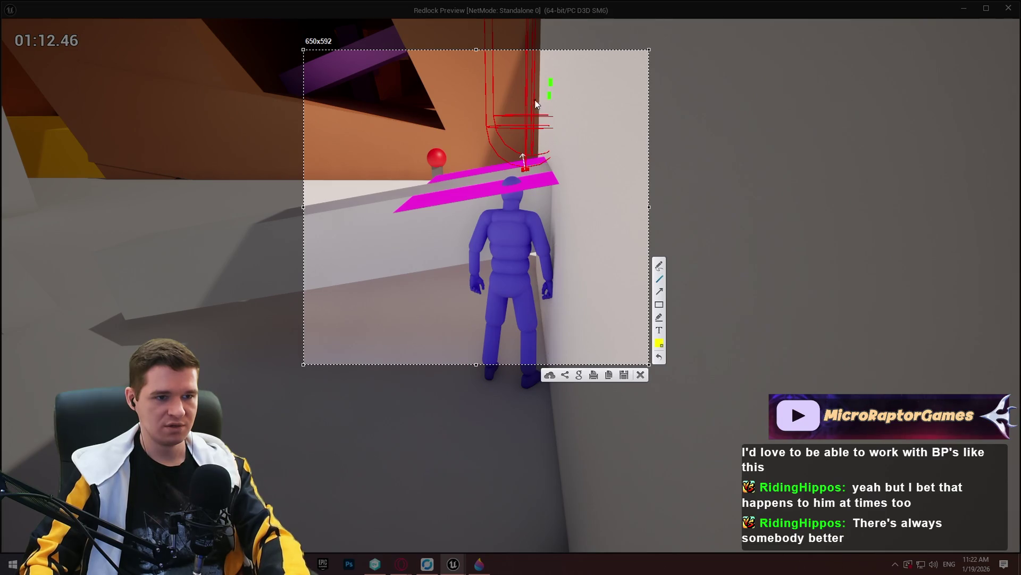
drag(525, 97, 525, 183)
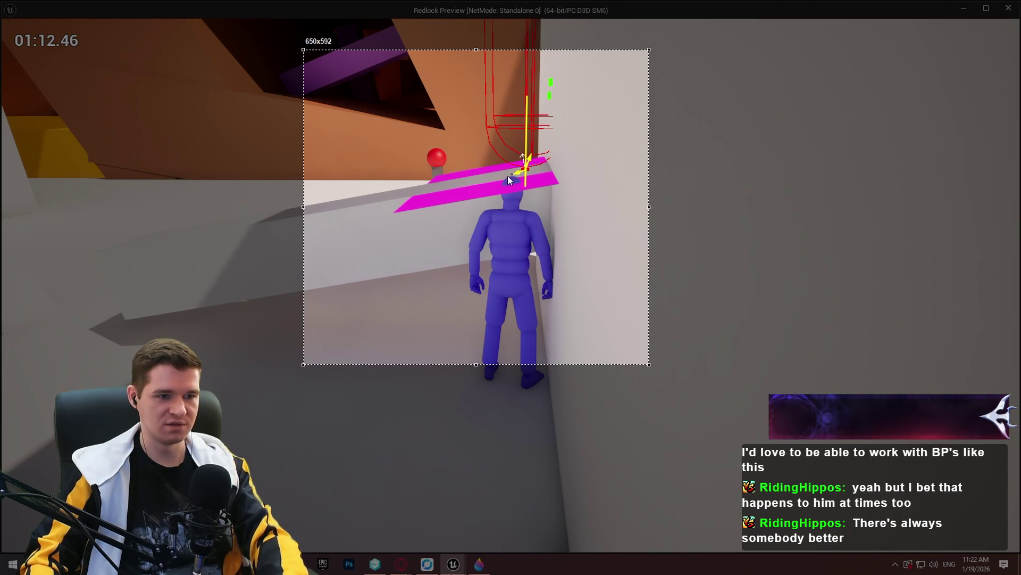
drag(483, 177, 458, 181)
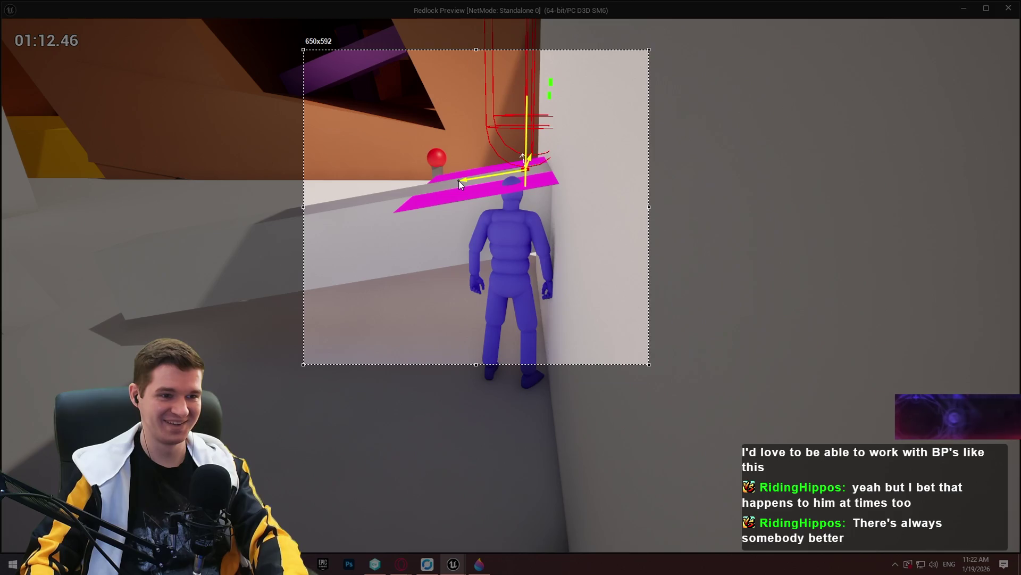
click(611, 378)
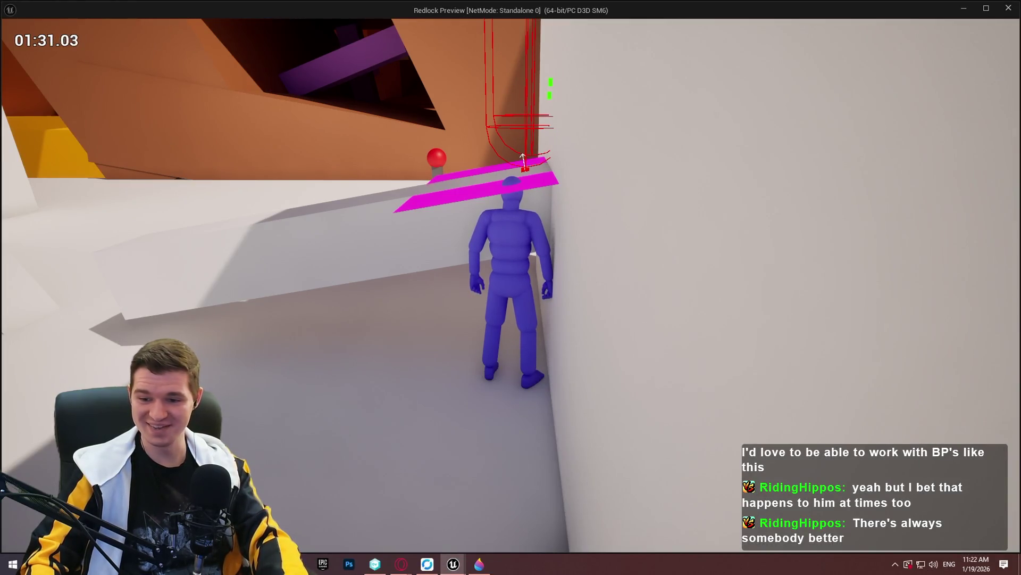
key(alt+Tab)
click(21, 32)
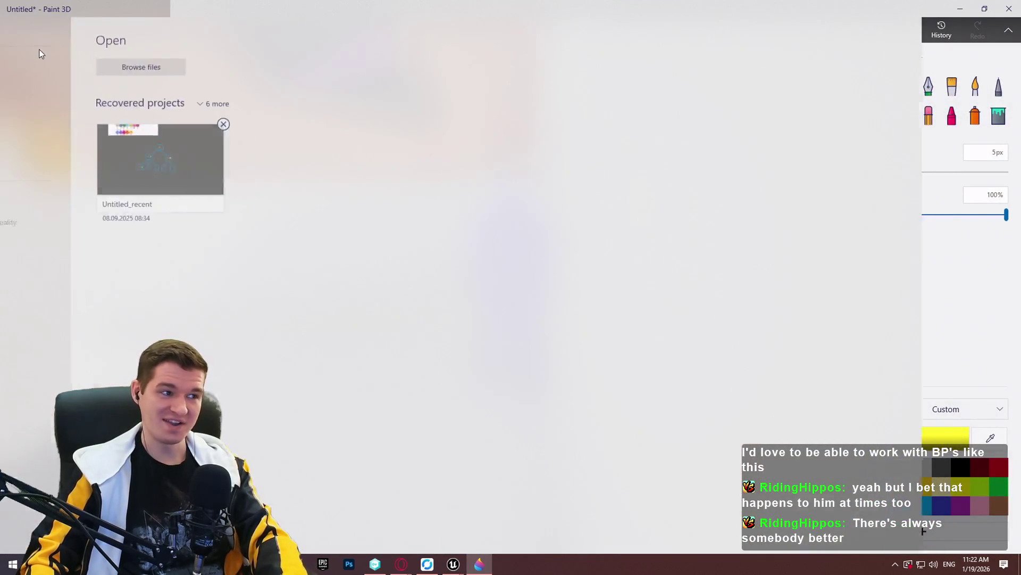
- Start a new Paint 3D canvas without saving, paste the annotated capture, and return to the game
click(59, 63)
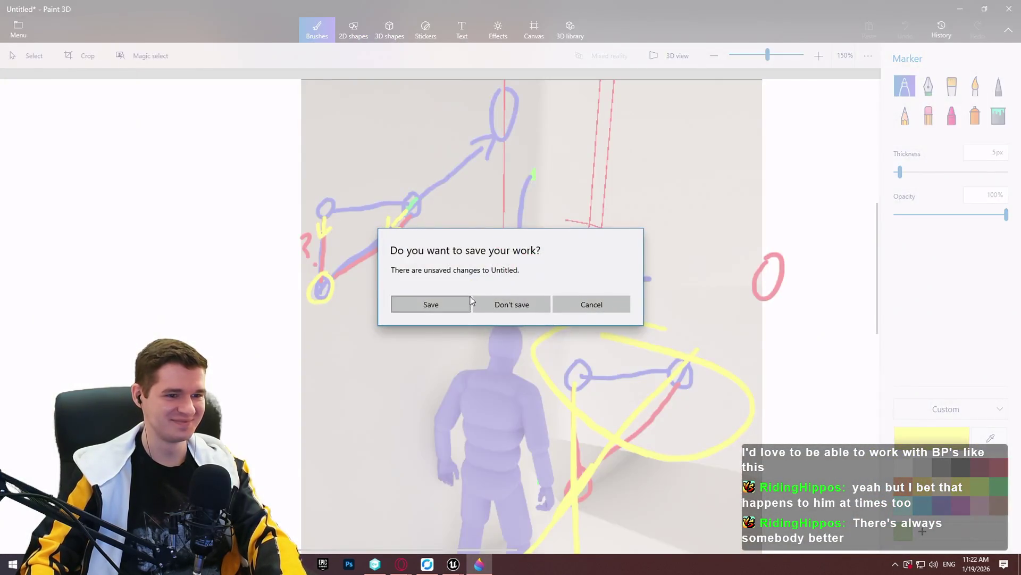
click(487, 301)
key(ctrl+v)
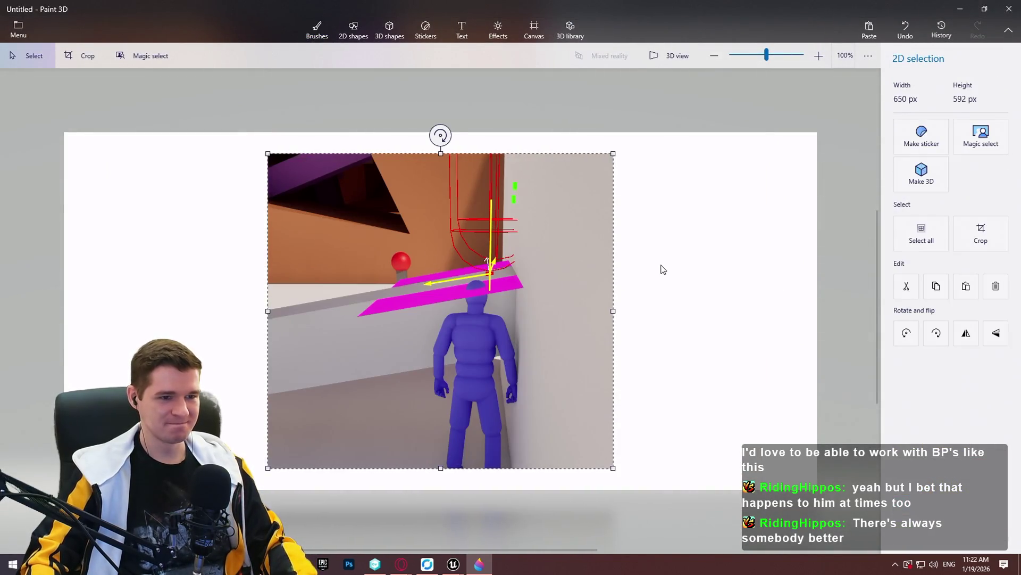
key(b)
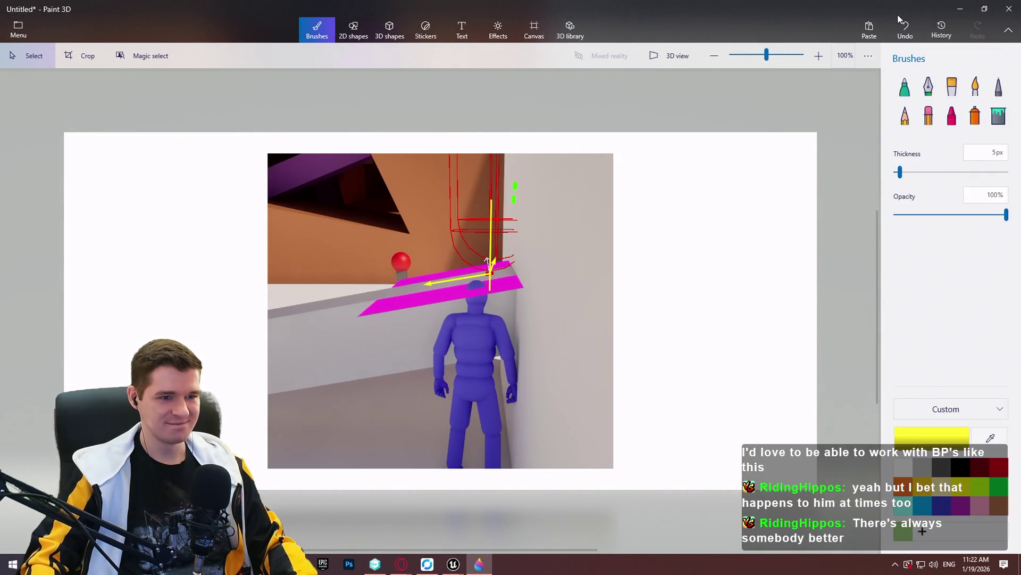
key(alt+Tab)
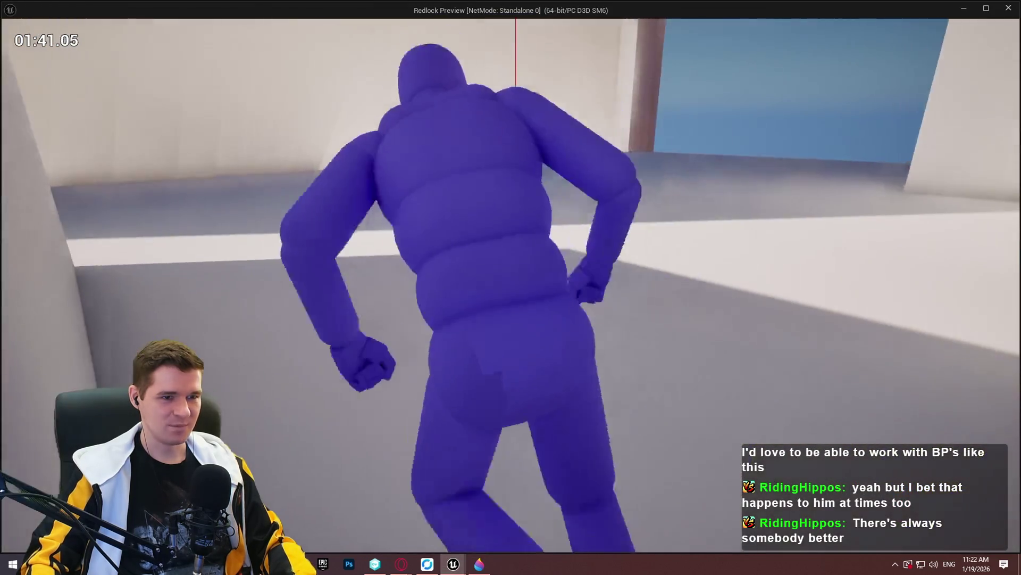
- Run the character along the ledge wall and back out to watch the magenta mantle-check planes
key(w)
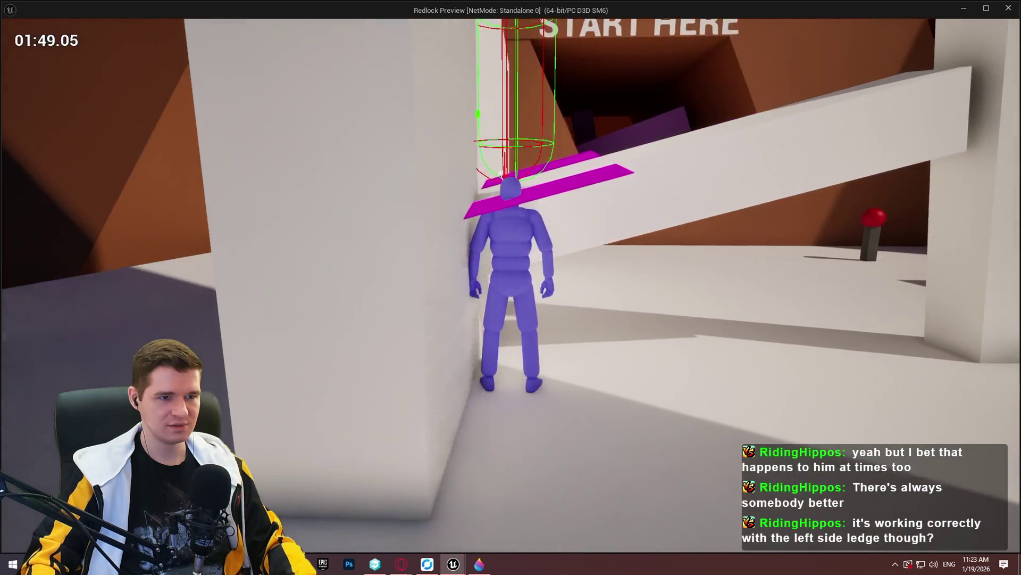
key(w)
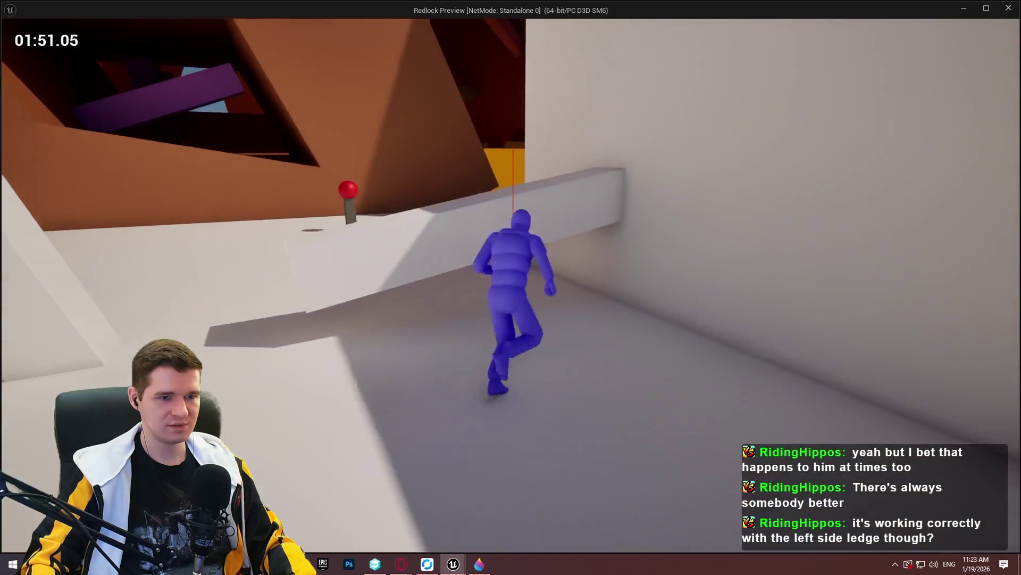
key(super)
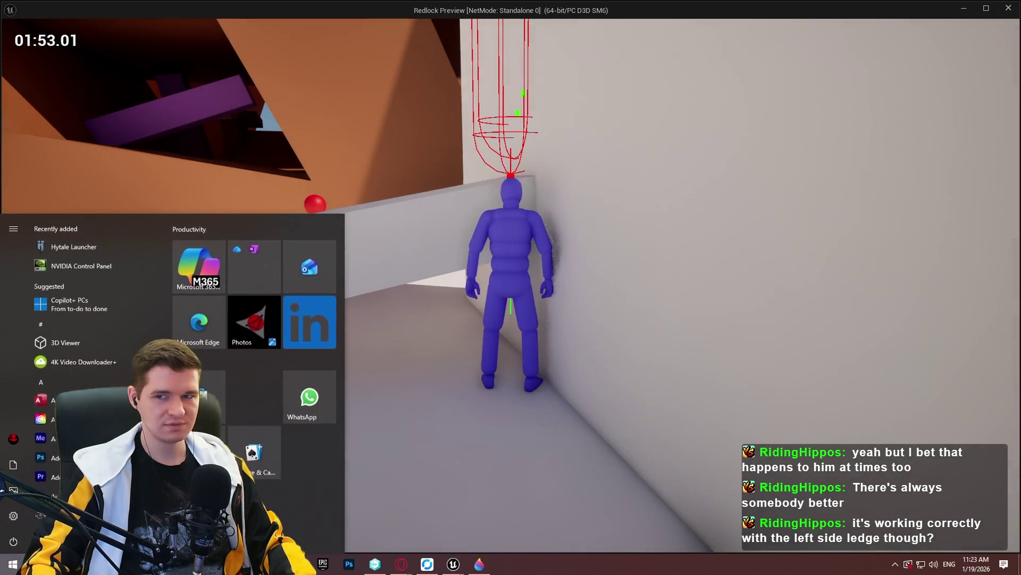
- View the yellow-marked ledge screenshot full-size in Paint 3D, then minimize it back to the game
click(479, 564)
double_click(341, 134)
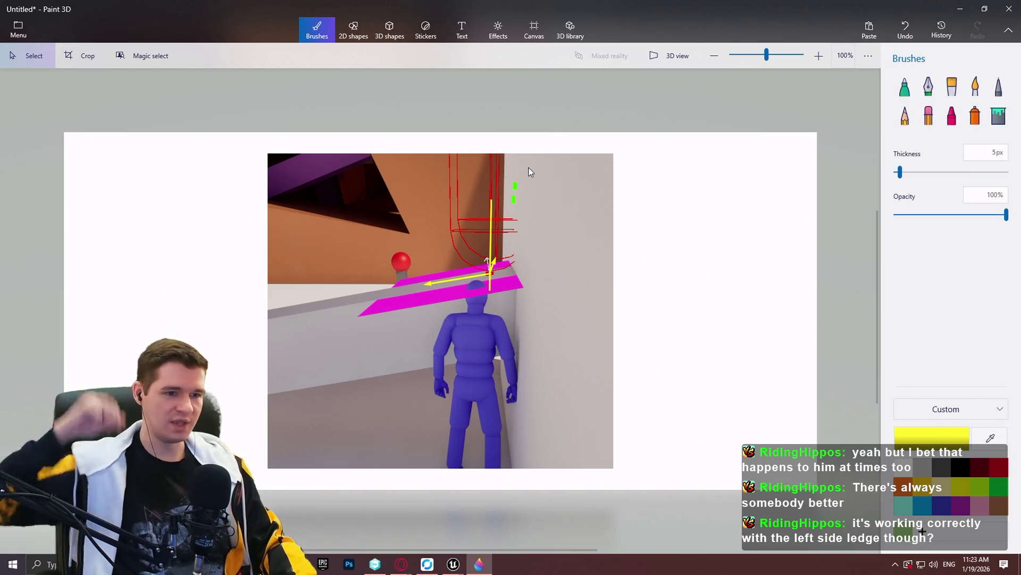
click(960, 8)
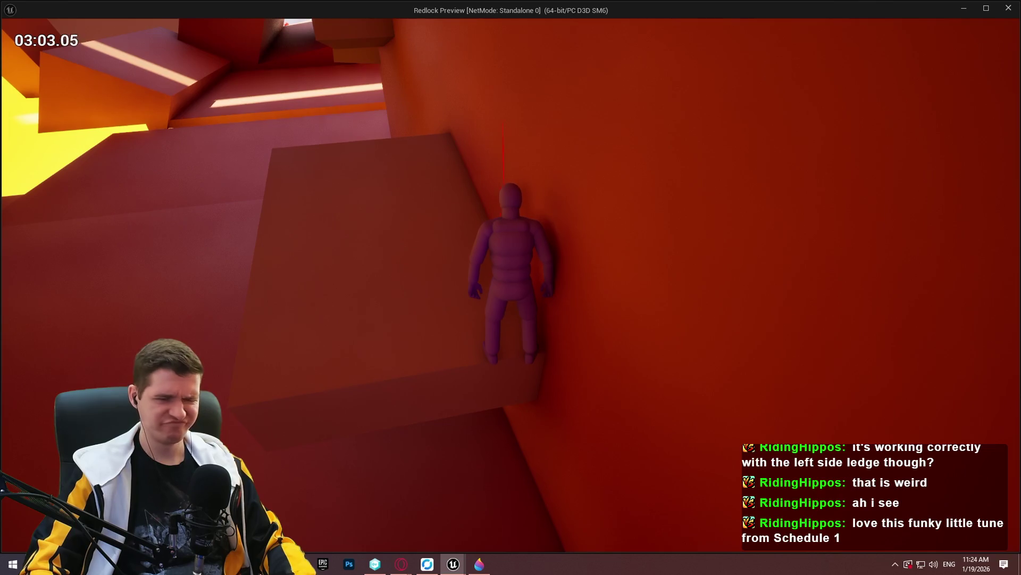
- Climb the red-area walls onto the ledges and overhanging block, then end play and return to Redlock
key(w)
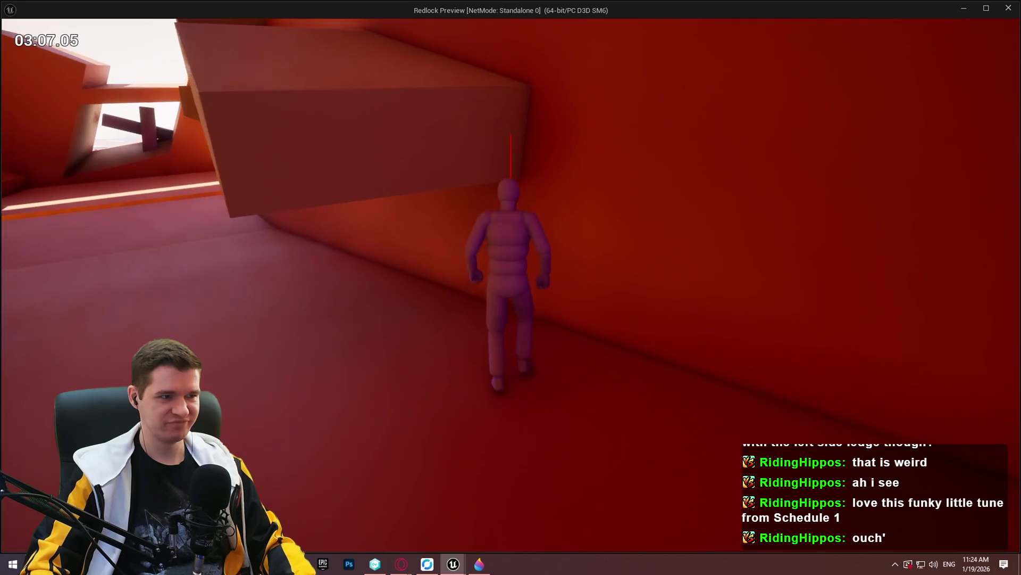
key(w)
key(w)
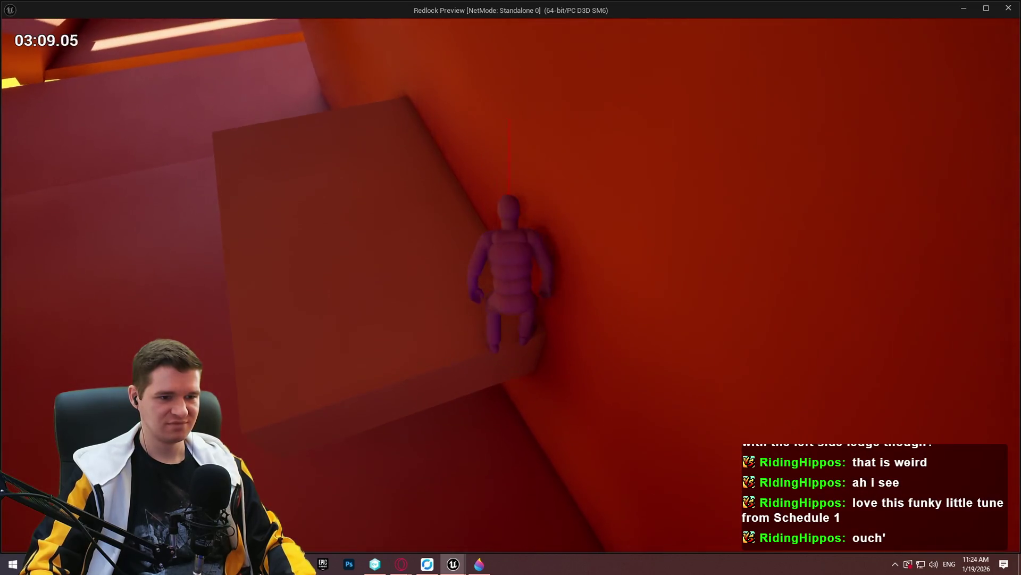
key(w)
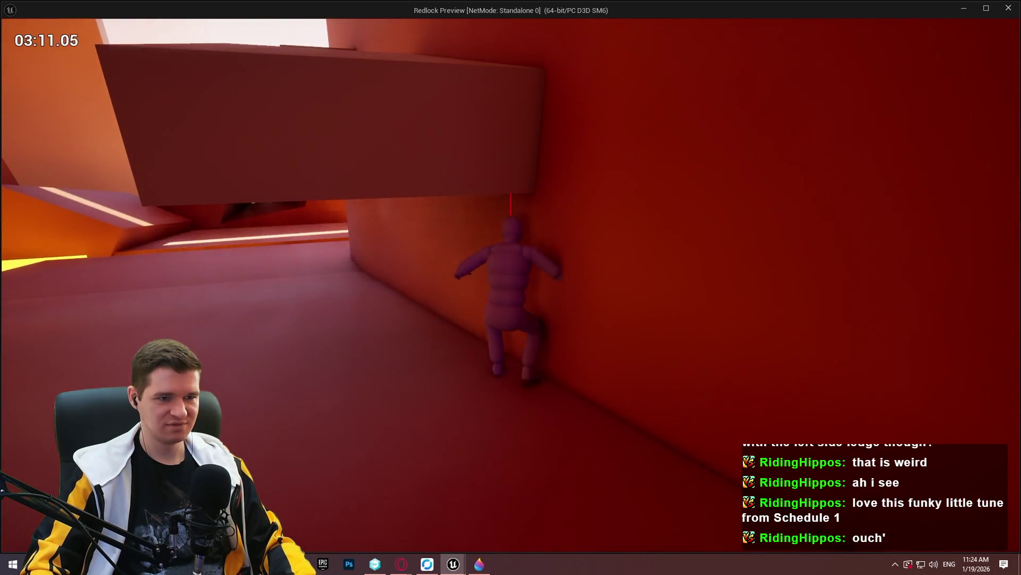
key(w)
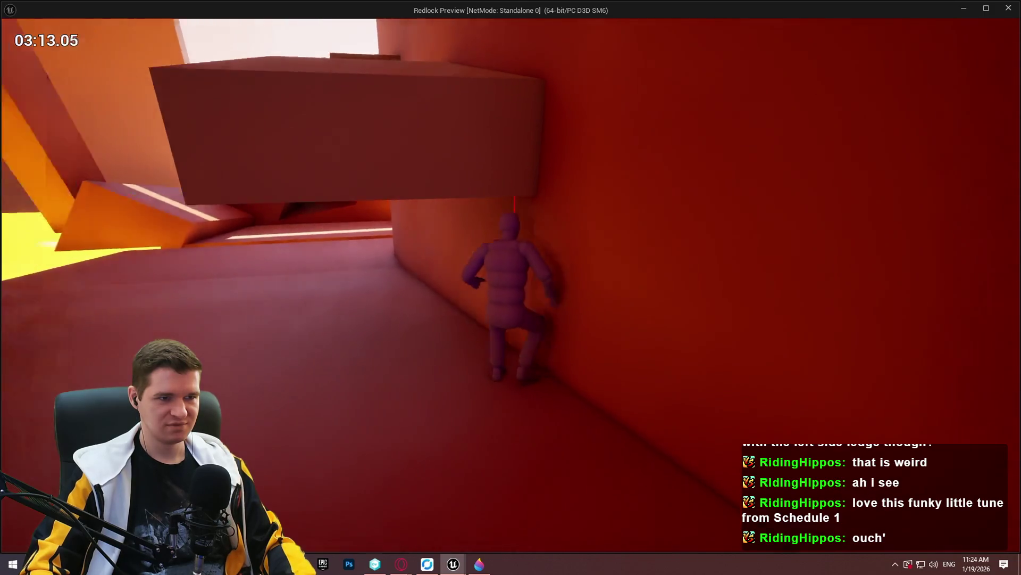
key(w)
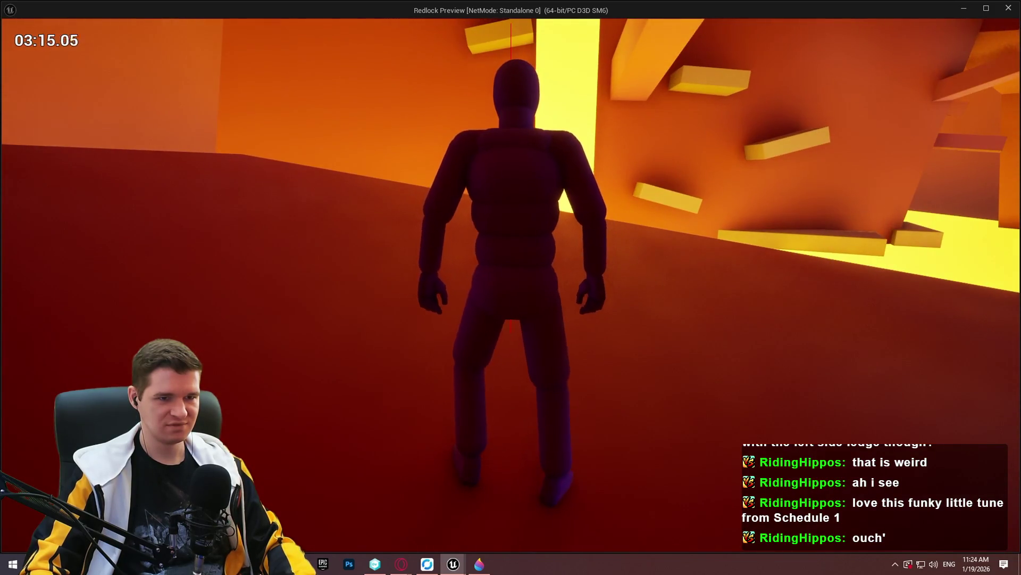
key(Escape)
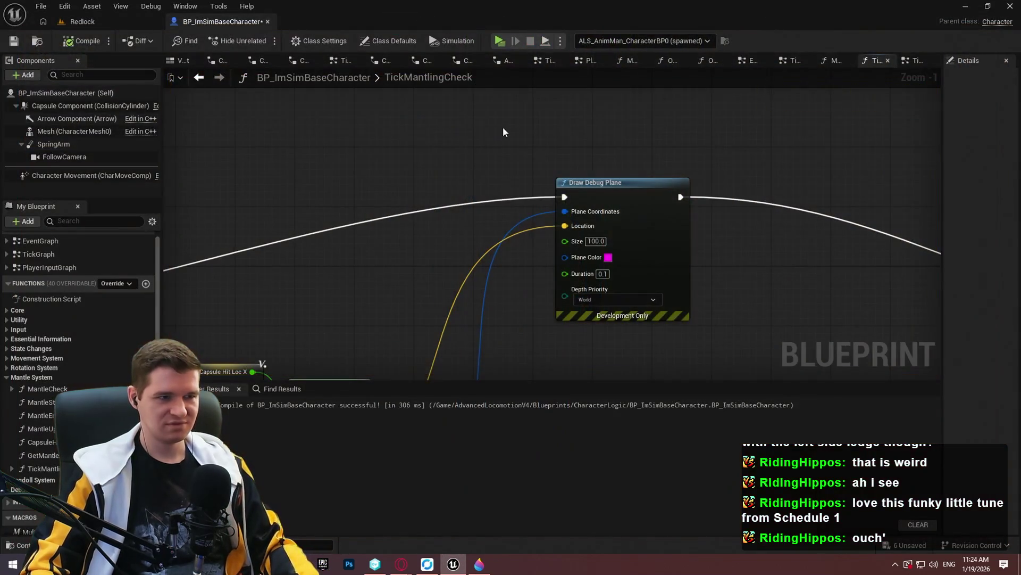
click(101, 23)
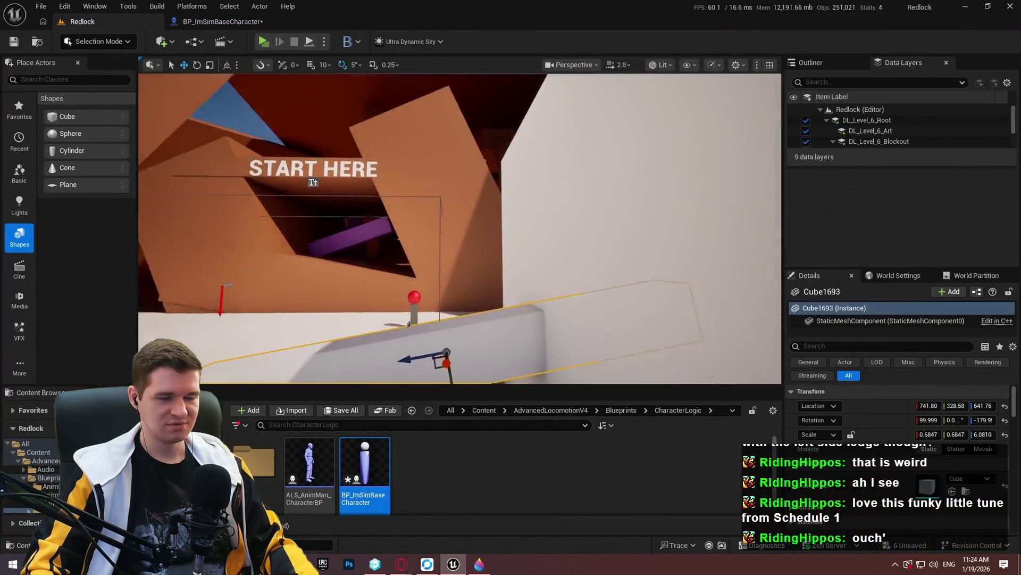
- Place a new cube beside the Cube1693 ledge, stretch it to 7.448 on Y, and shift it along X
key(s)
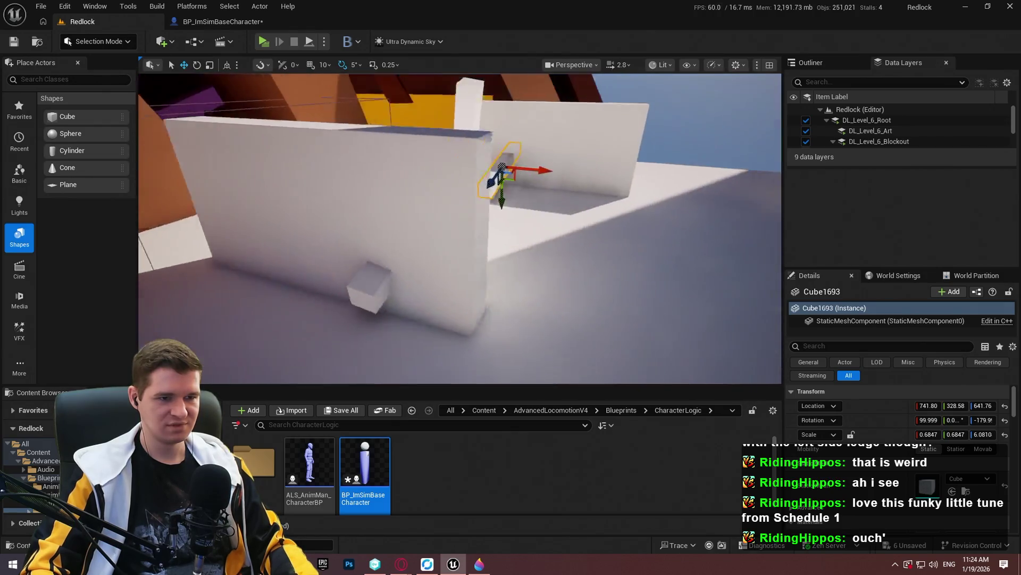
key(w)
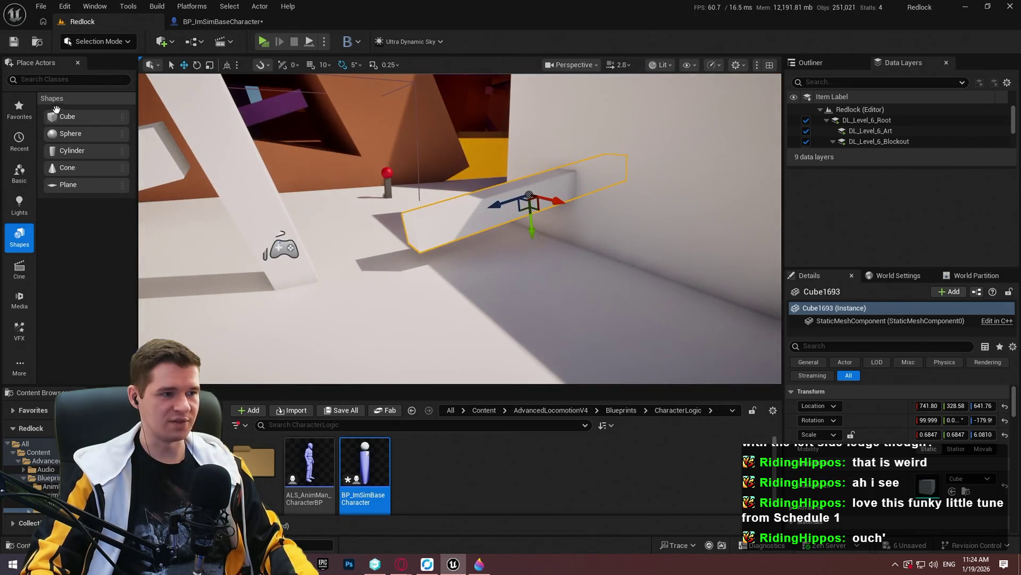
mouse_move(56, 108)
mouse_down()
mouse_move(741, 193)
mouse_move(696, 286)
mouse_up()
key(f)
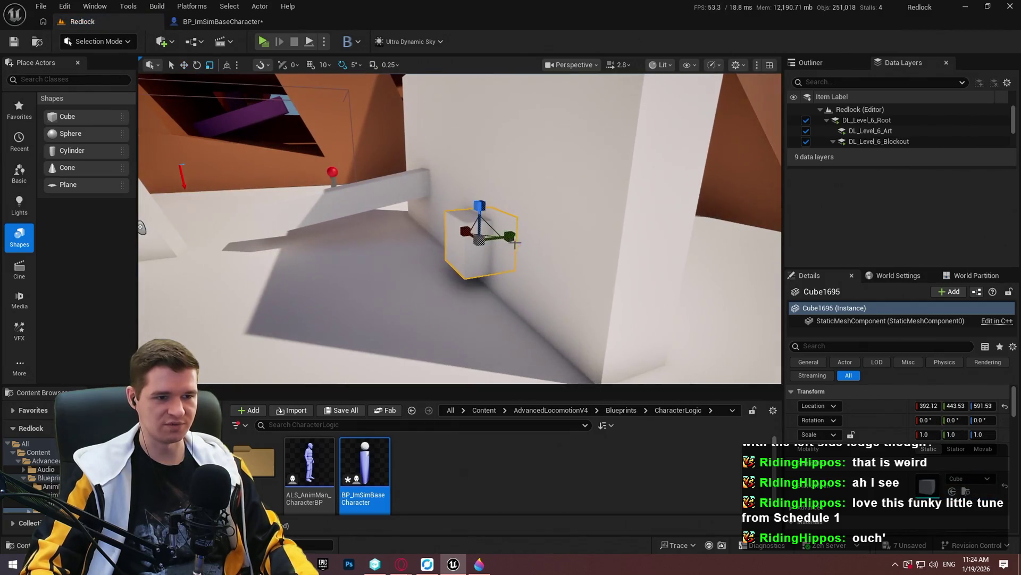
drag(954, 434, 990, 434)
drag(461, 230, 524, 269)
drag(404, 213, 375, 242)
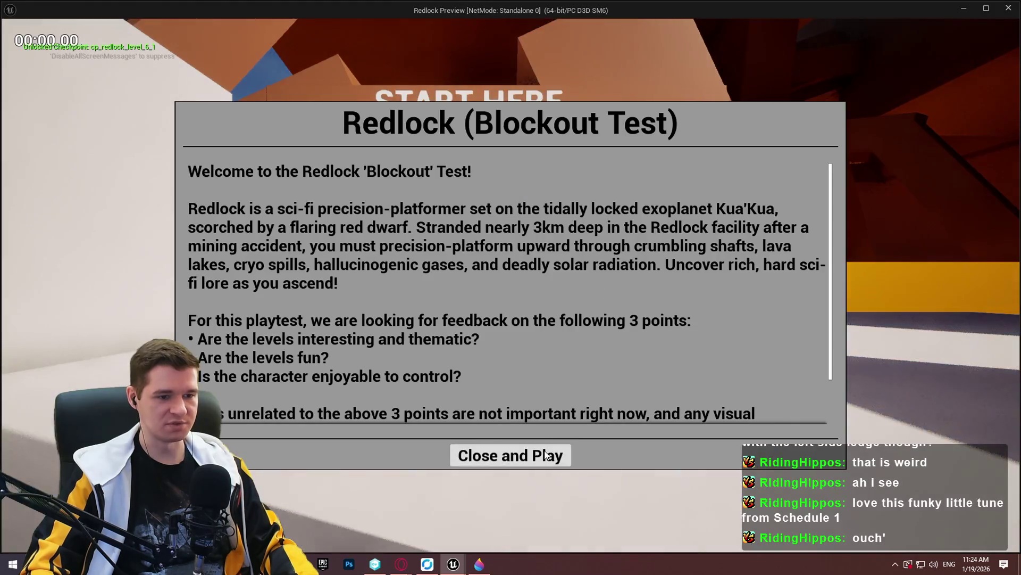
- Playtest running into the wall and mantling up onto the new ledge slab
click(510, 454)
key(w)
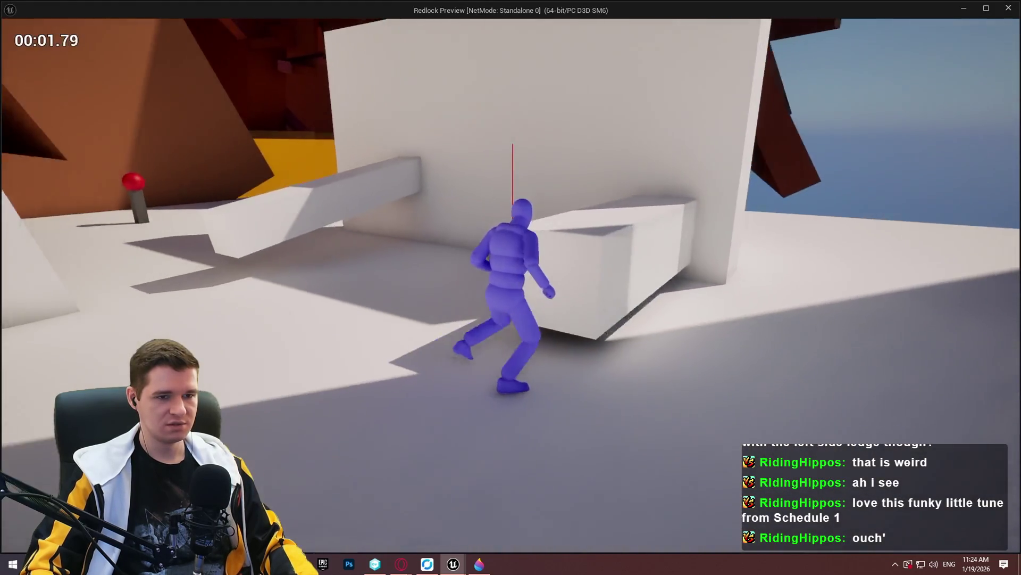
key(space)
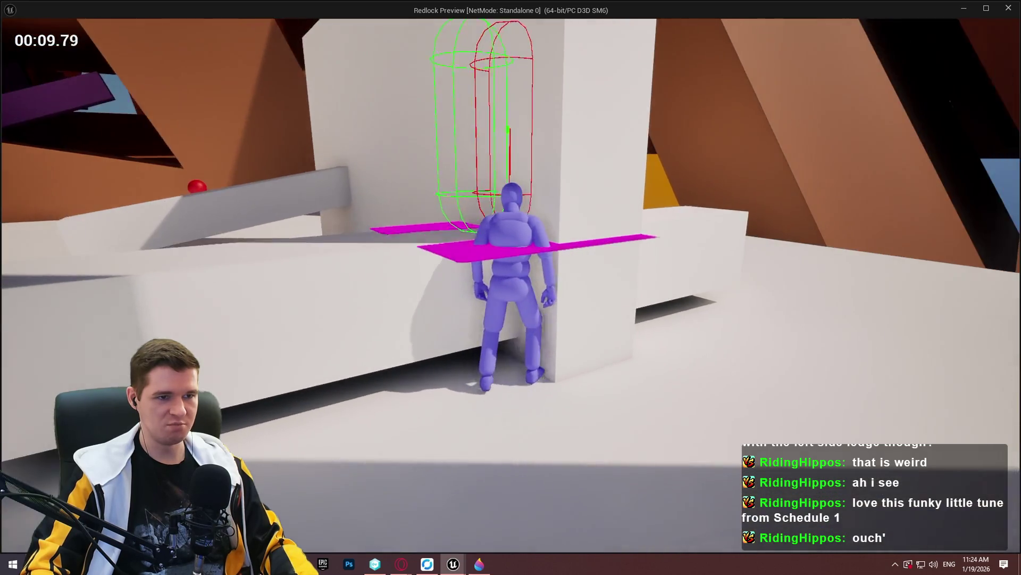
key(w)
key(w)
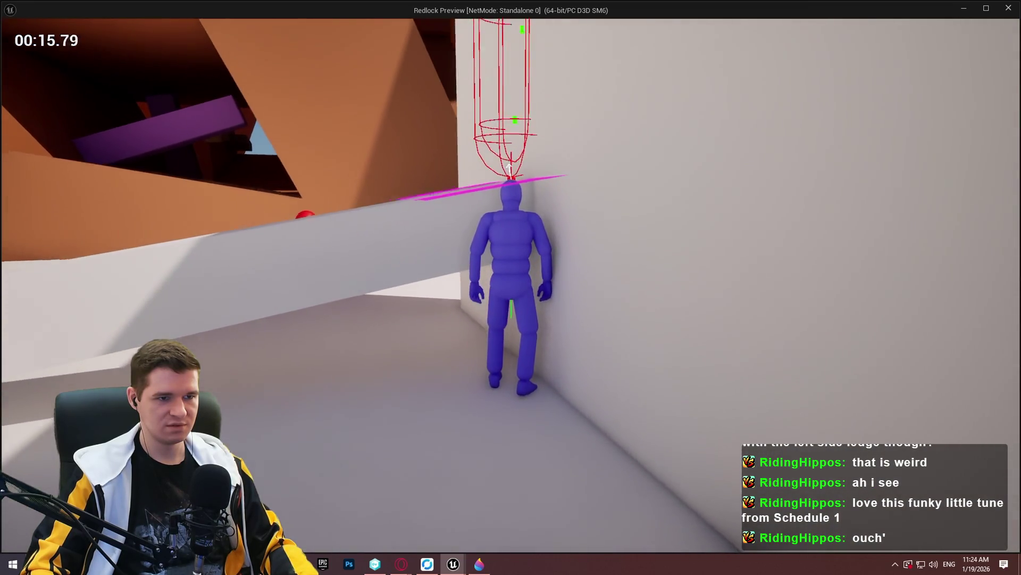
key(space)
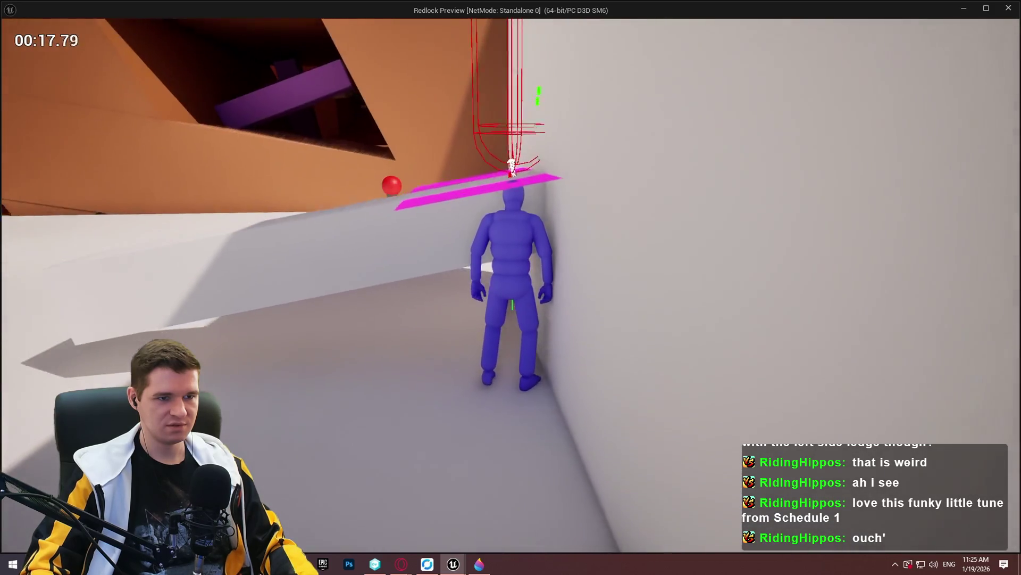
- End the playtest and bring BP_ImSimBaseCharacter's Line Plane Intersection nodes into view
key(Escape)
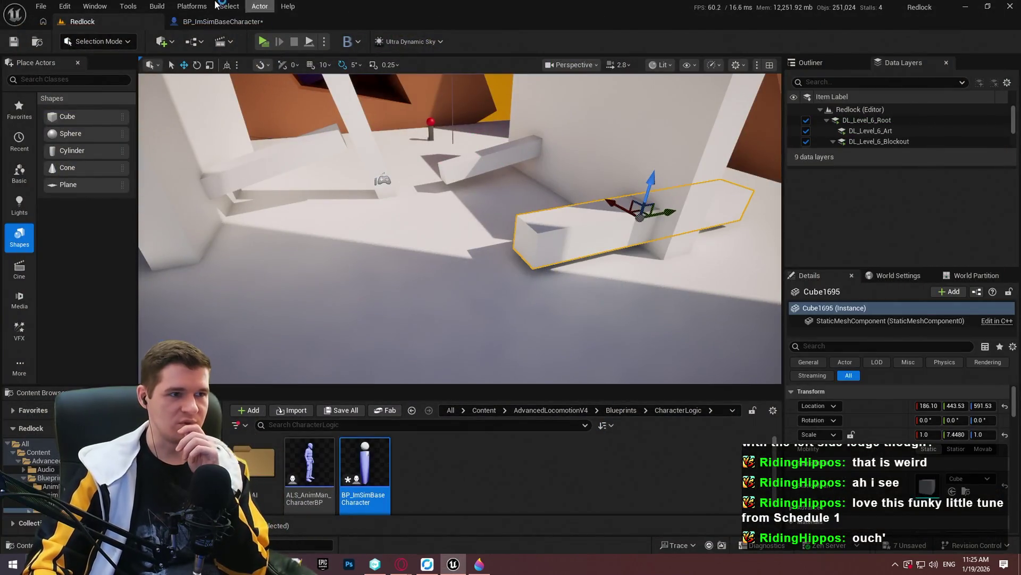
click(220, 20)
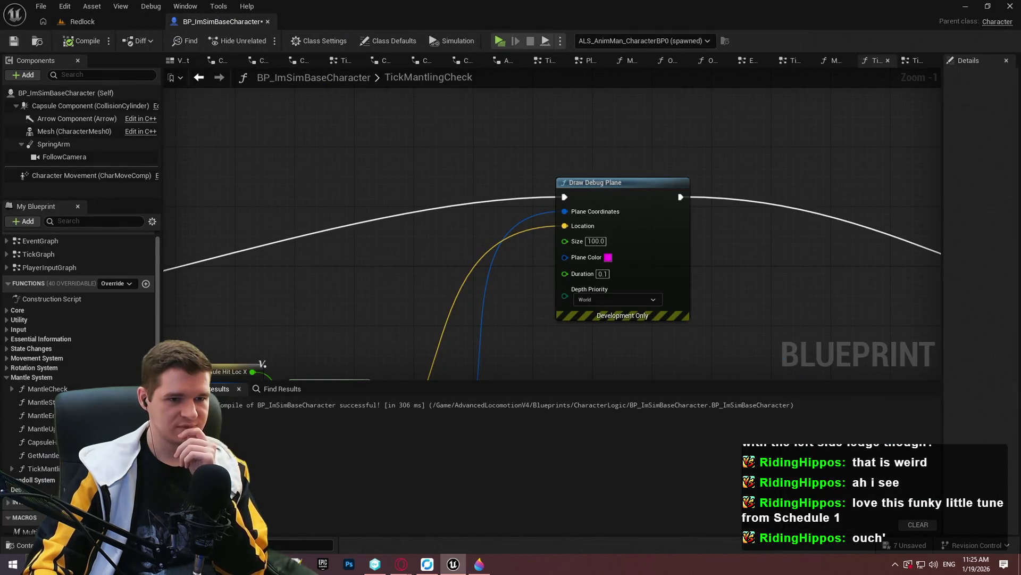
drag(665, 372, 714, 294)
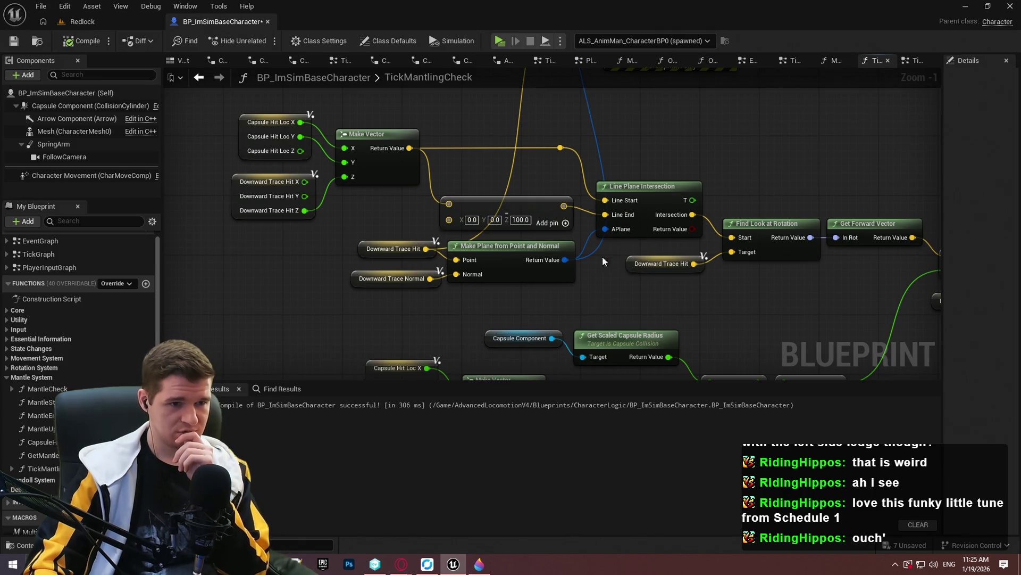
- Marquee-select Downward Trace Hit, Downward Trace Normal and Make Plane from Point and Normal, then relaunch play
mouse_move(630, 265)
mouse_down()
mouse_move(471, 217)
mouse_move(485, 228)
mouse_up()
key(ctrl+z)
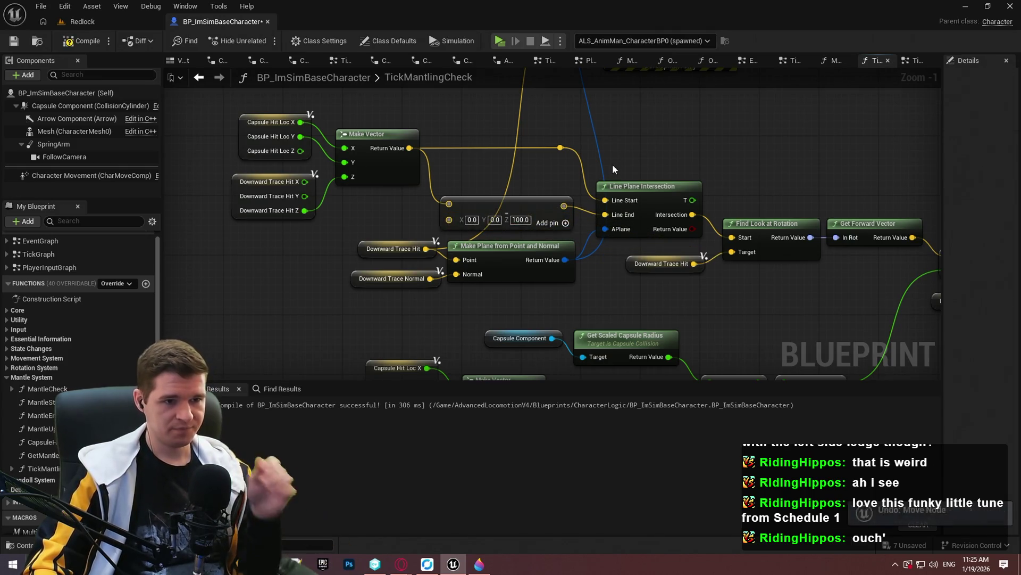
mouse_move(368, 218)
mouse_down()
mouse_move(568, 304)
mouse_move(618, 305)
mouse_up()
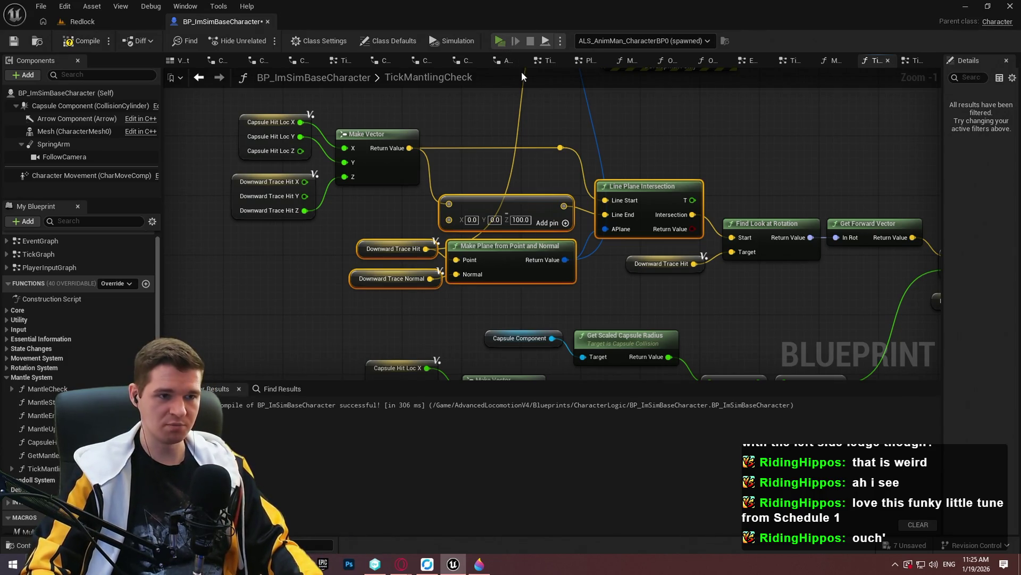
key(Return)
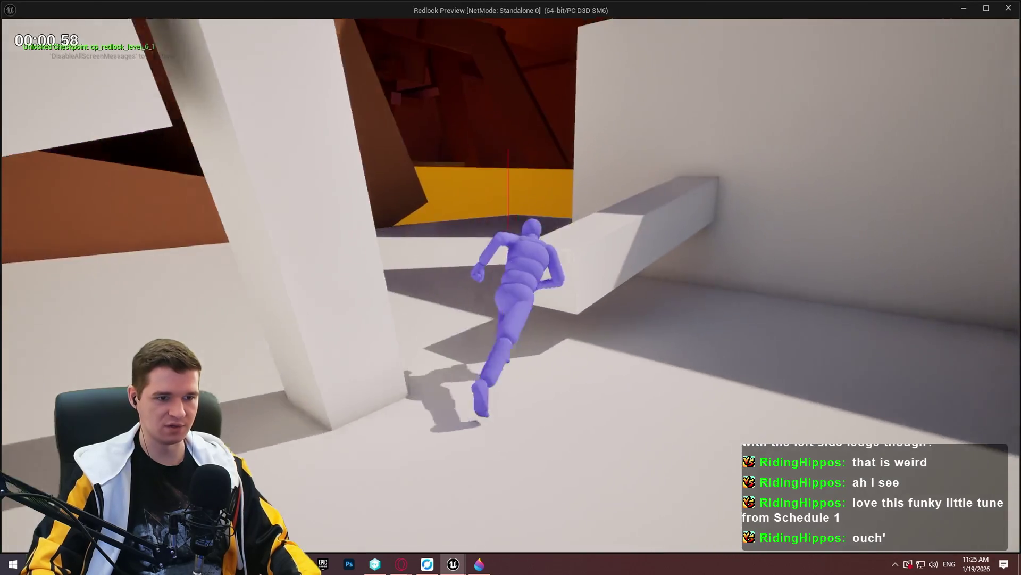
- Run the character against the wall below the new slab to retrigger the planes, then close the preview
key(w)
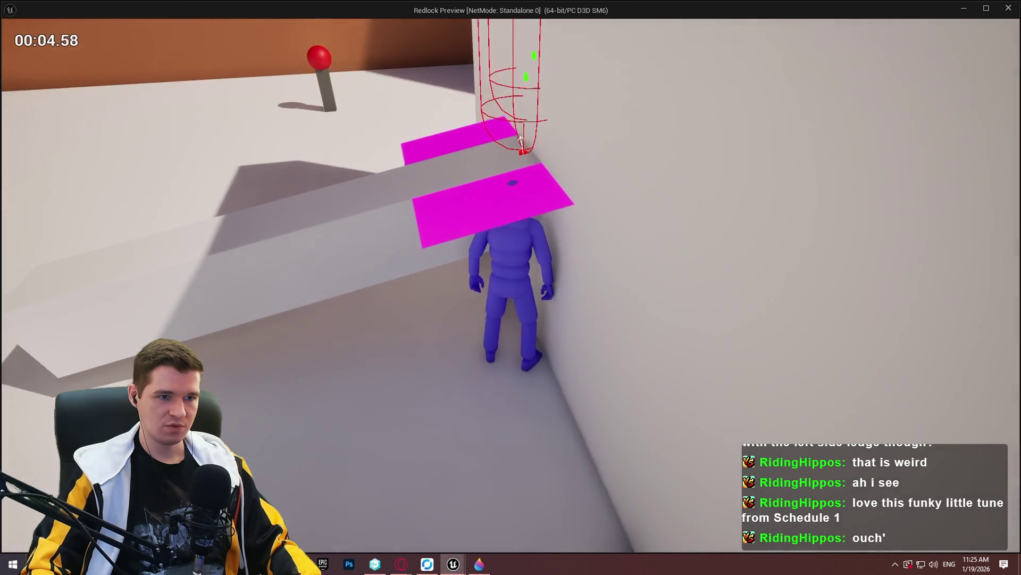
key(space)
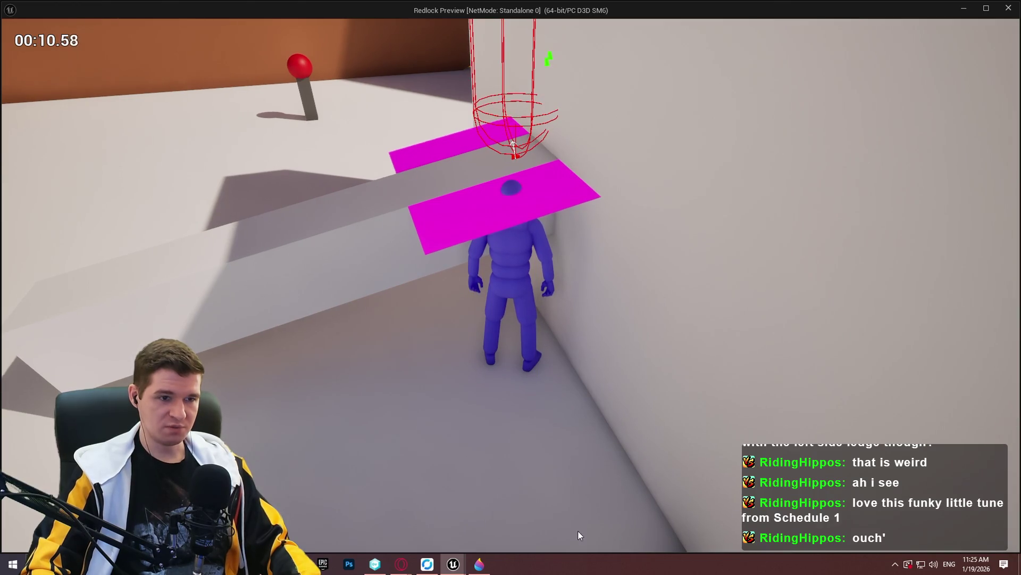
key(super)
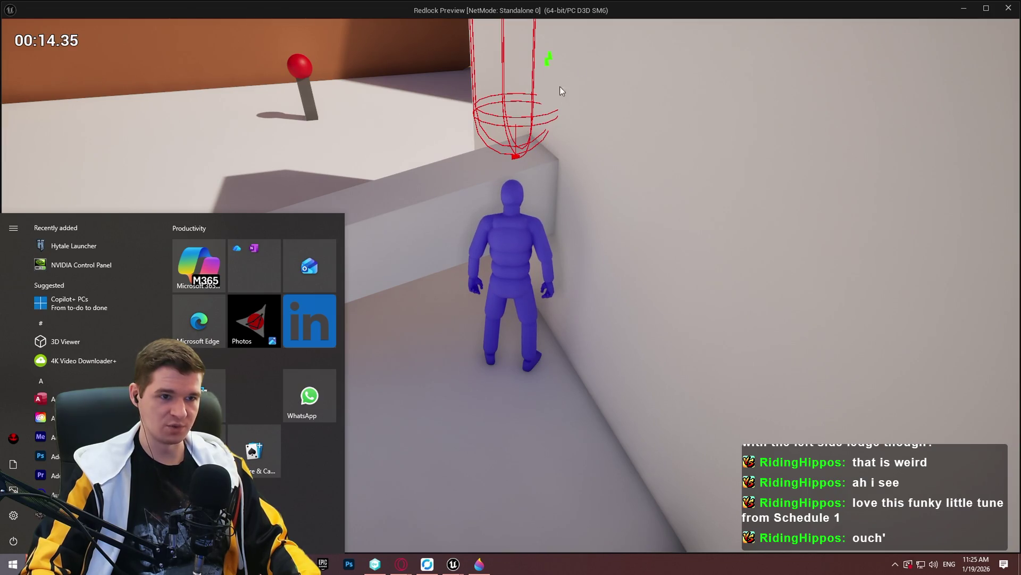
click(1010, 10)
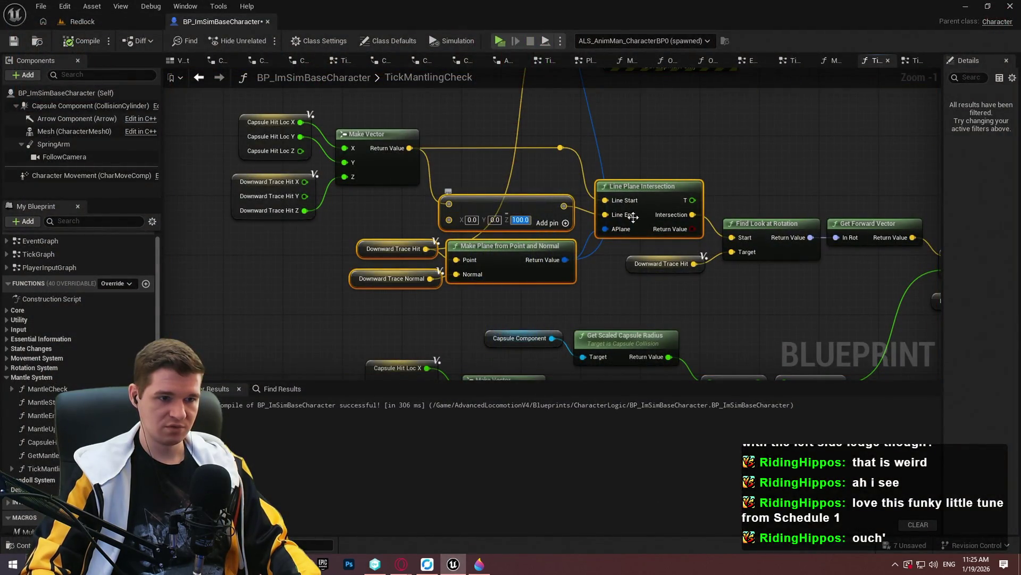
- Undo the last graph edit, run a quick wall ledge playtest, and stop it
key(ctrl+z)
key(ctrl+z)
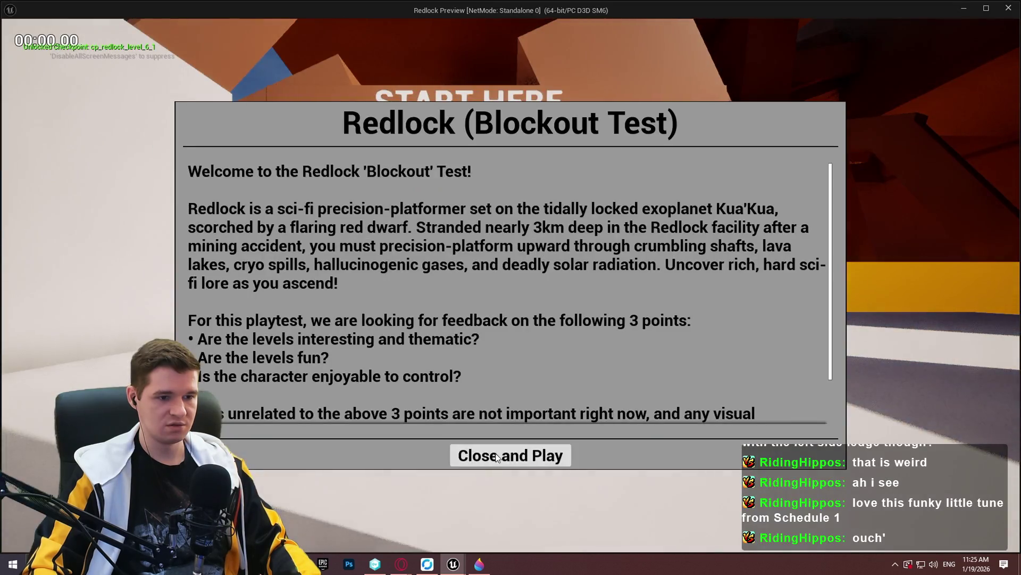
click(511, 454)
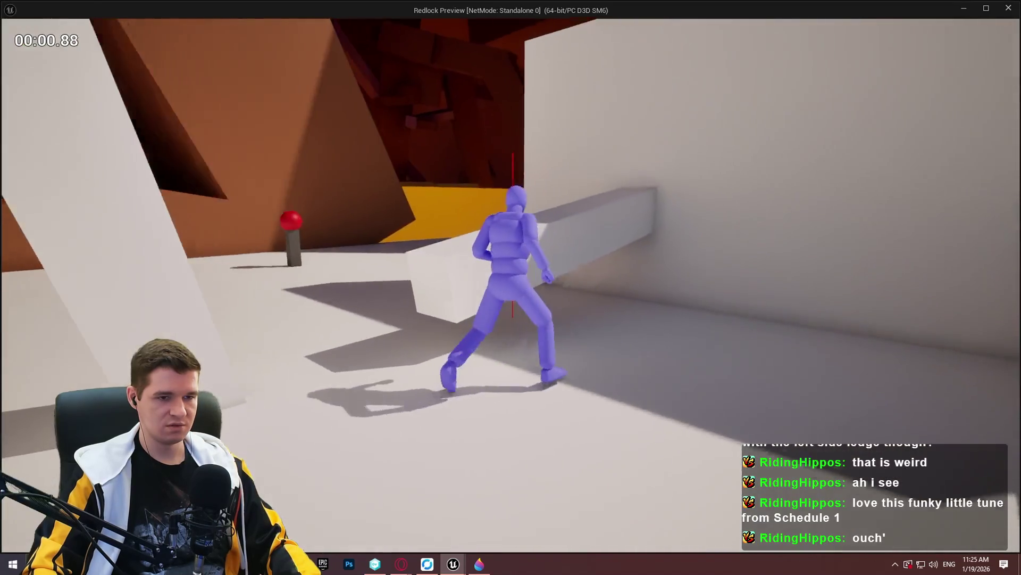
key(w)
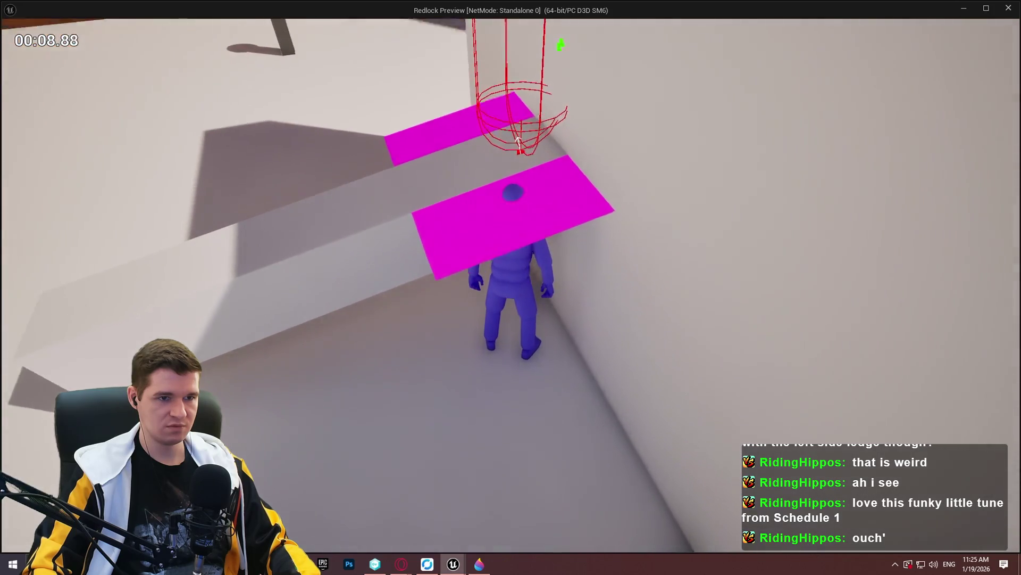
key(Escape)
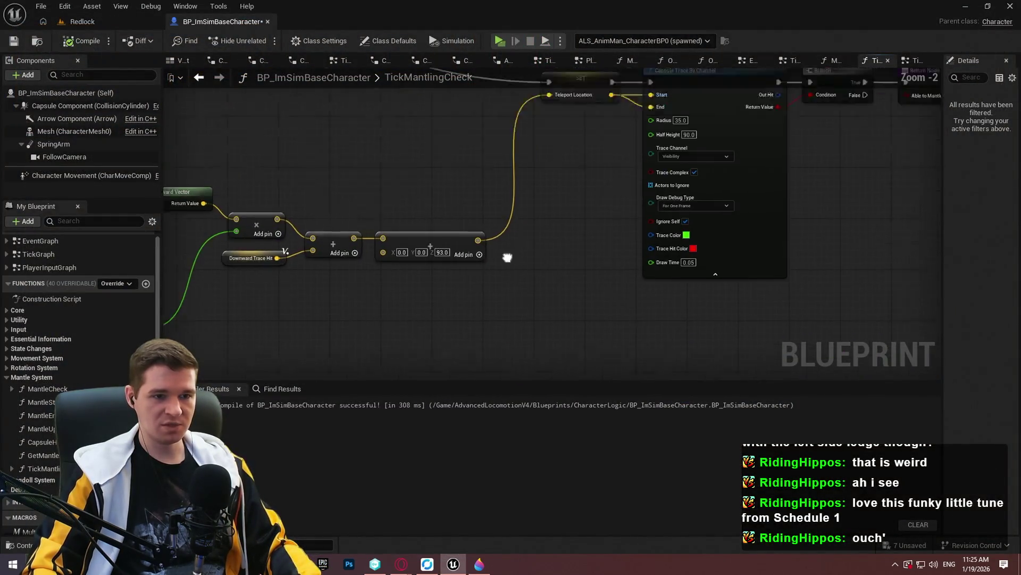
- Set the Capsule Trace By Channel Trace Color to yellow
scroll(657, 290, up, 3)
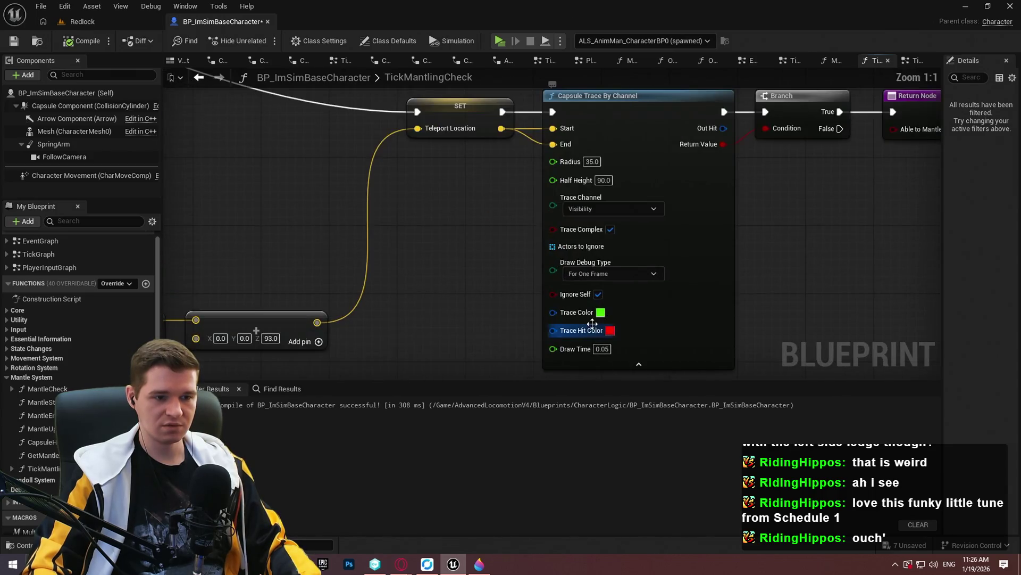
click(600, 312)
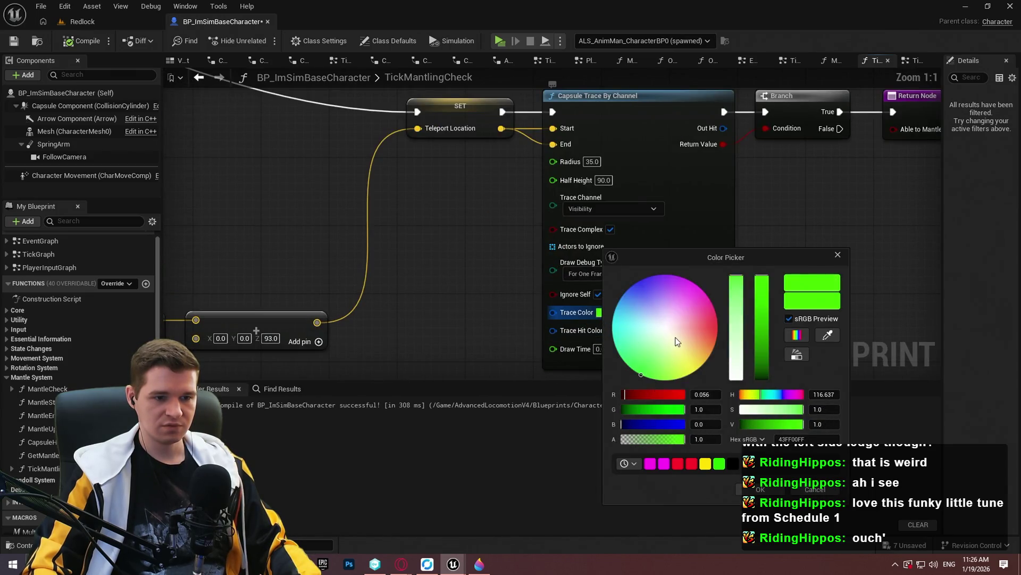
click(694, 372)
key(Return)
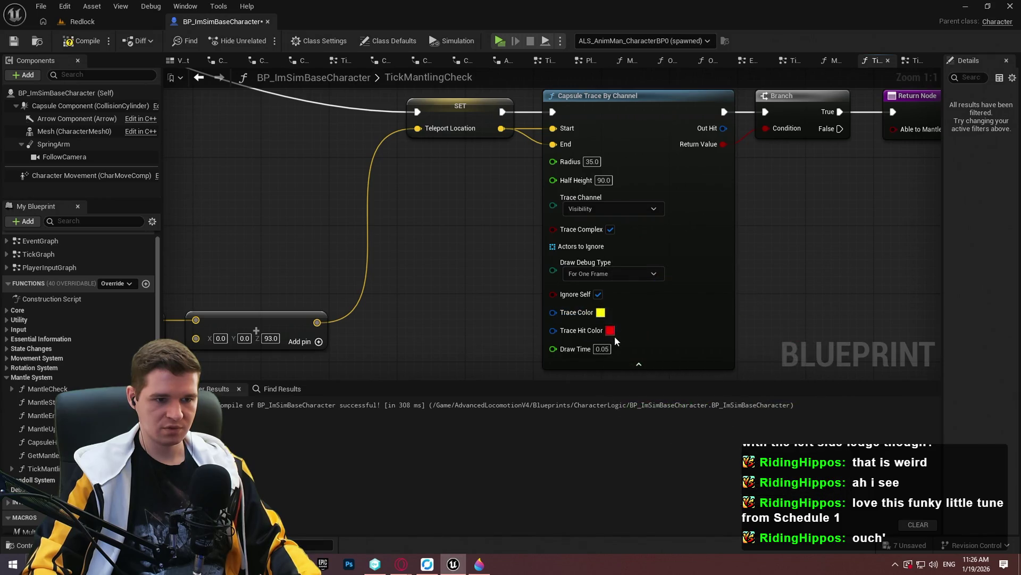
- Set its Trace Hit Color to cyan and launch a standalone playtest with Alt+P
click(609, 330)
click(624, 324)
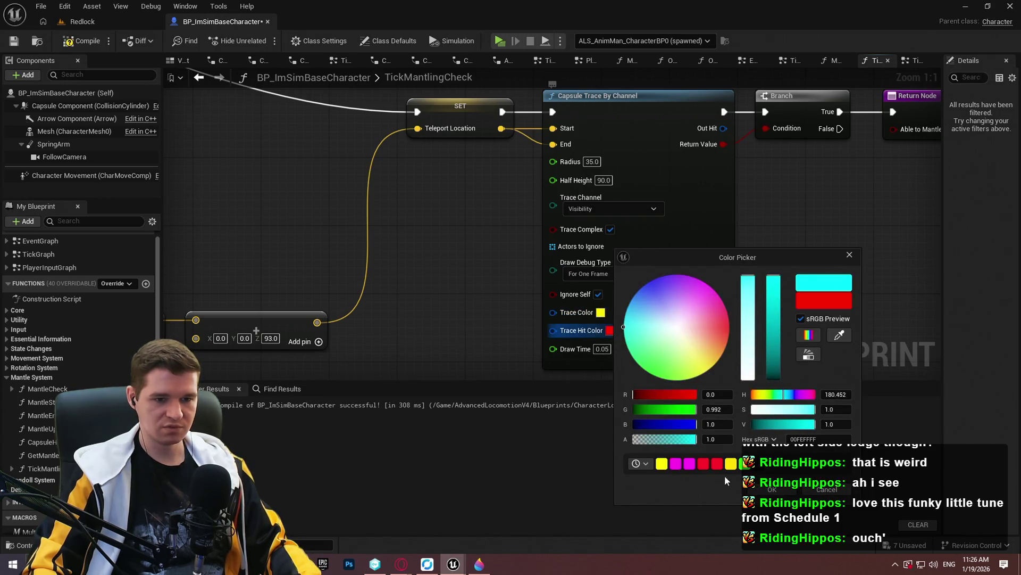
click(773, 489)
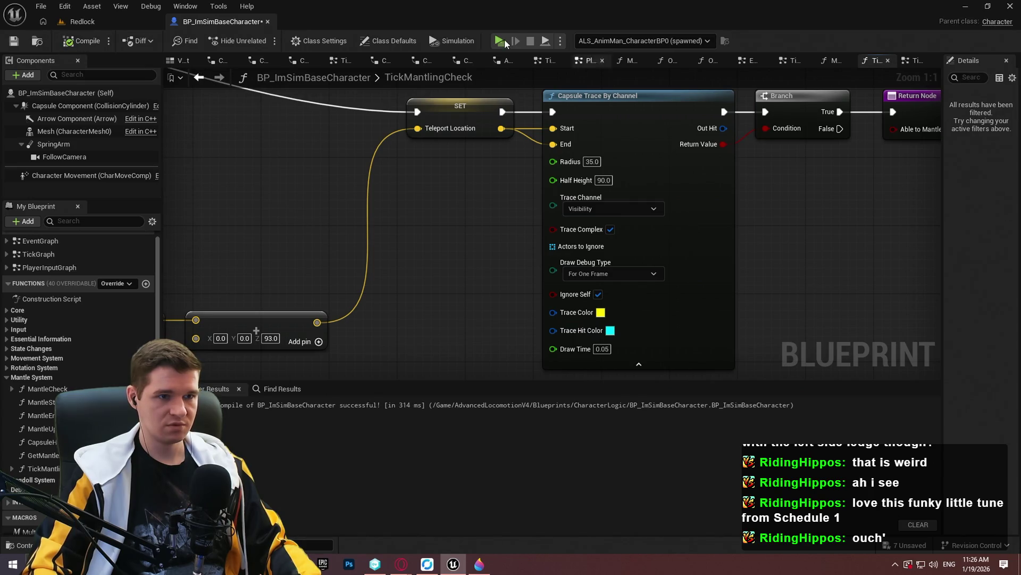
key(alt+p)
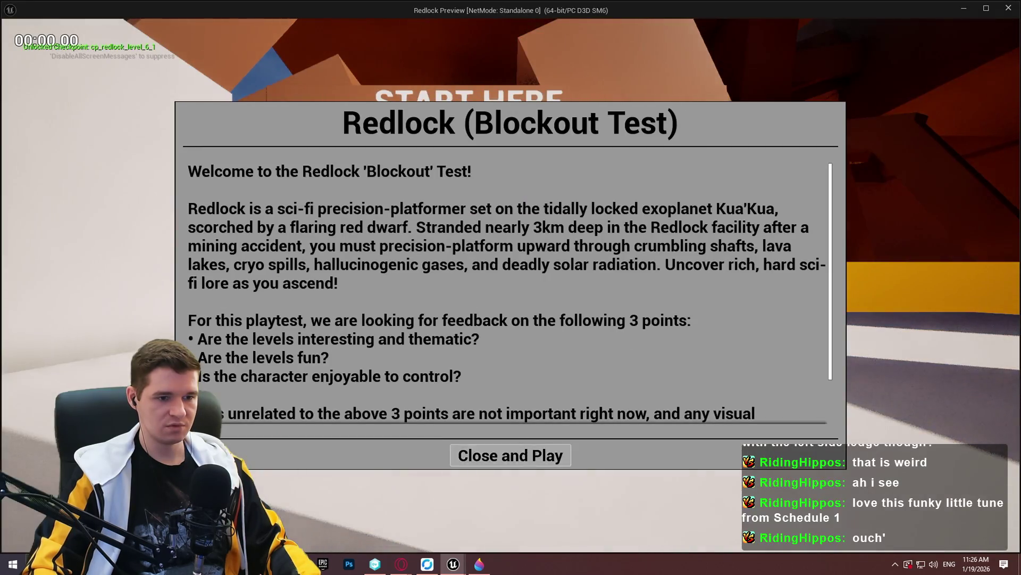
- Run the character into the wall and frame a 925x708 Lightshot capture around the magenta planes
click(511, 454)
key(w)
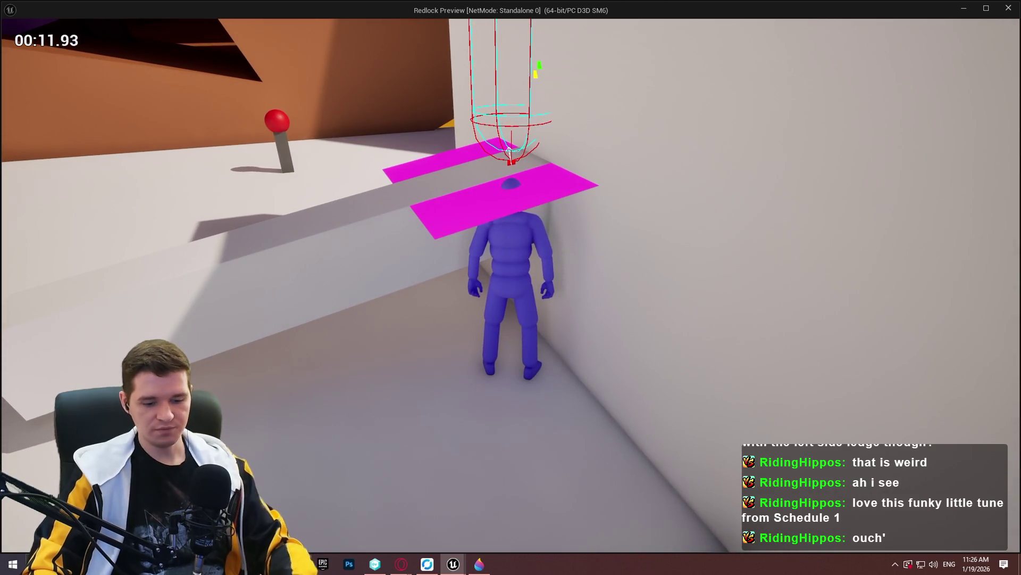
key(Print)
mouse_move(238, 38)
mouse_down()
mouse_move(513, 285)
mouse_move(730, 415)
mouse_up()
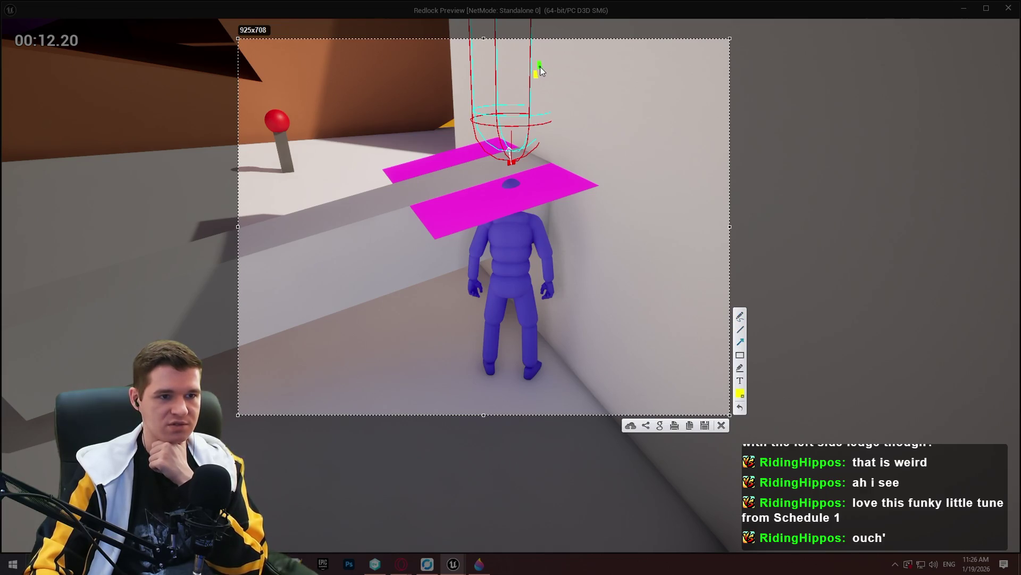
- Draw yellow arrows to the magenta plane and the capsule, then close the capture without saving
drag(540, 66, 538, 189)
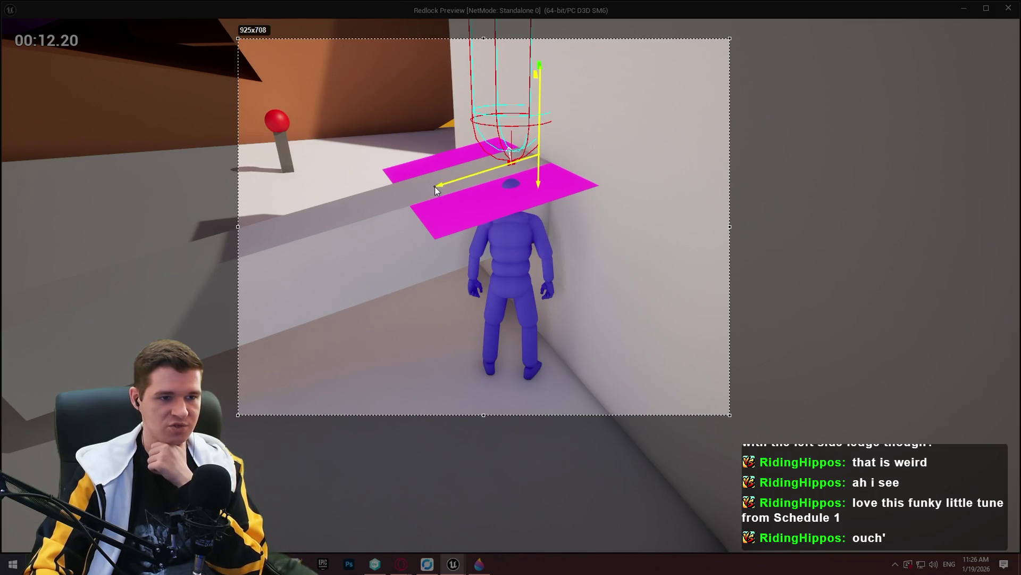
drag(435, 187, 443, 183)
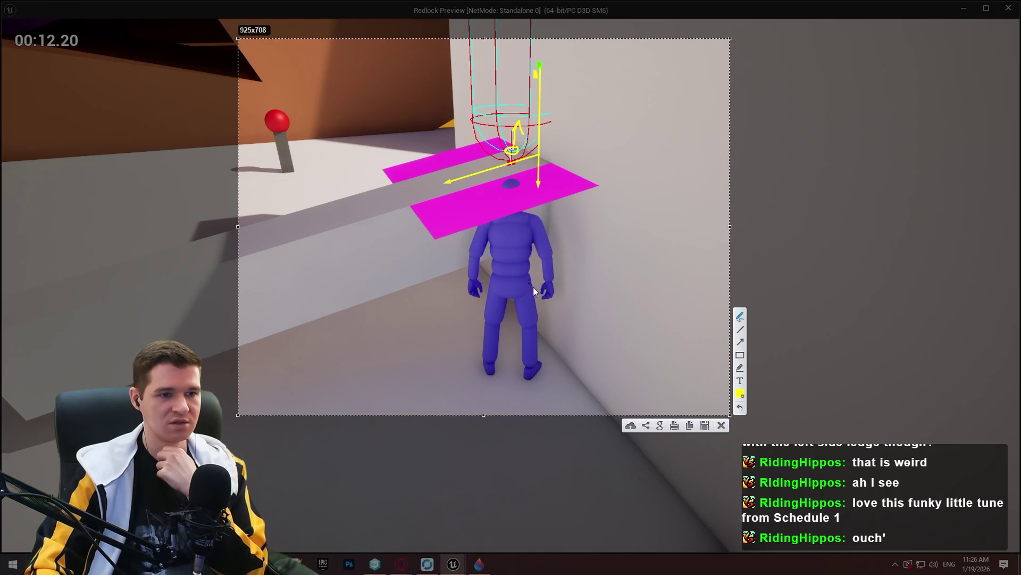
click(722, 426)
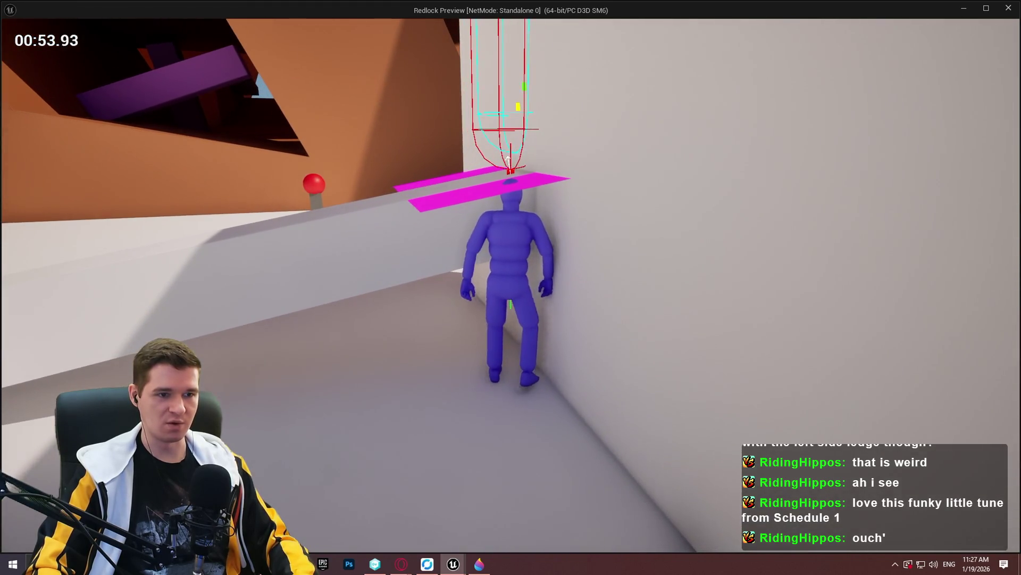
- Run and jump the character between walls, wall-run, then stop the playtest with Esc
key(w)
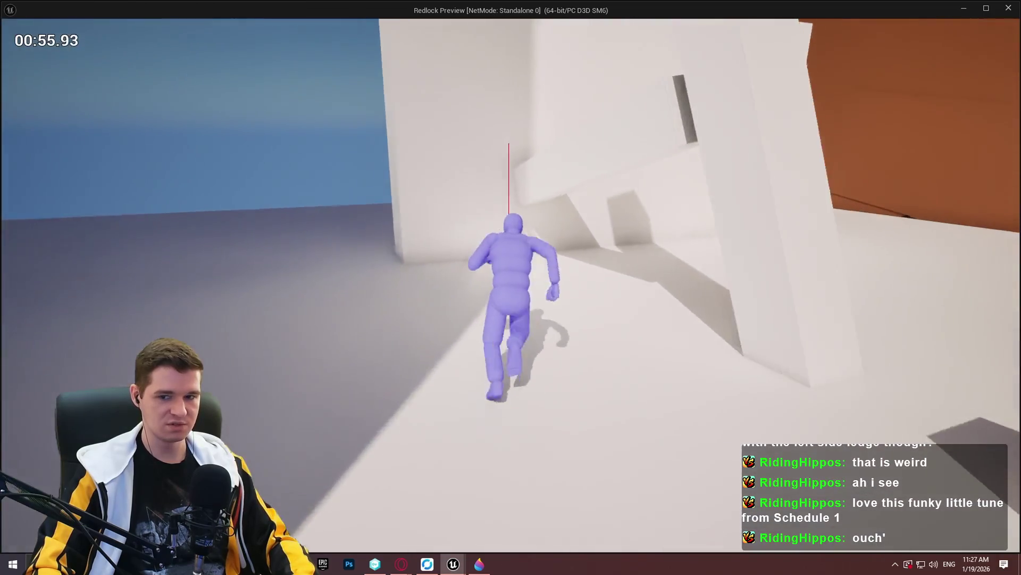
key(space)
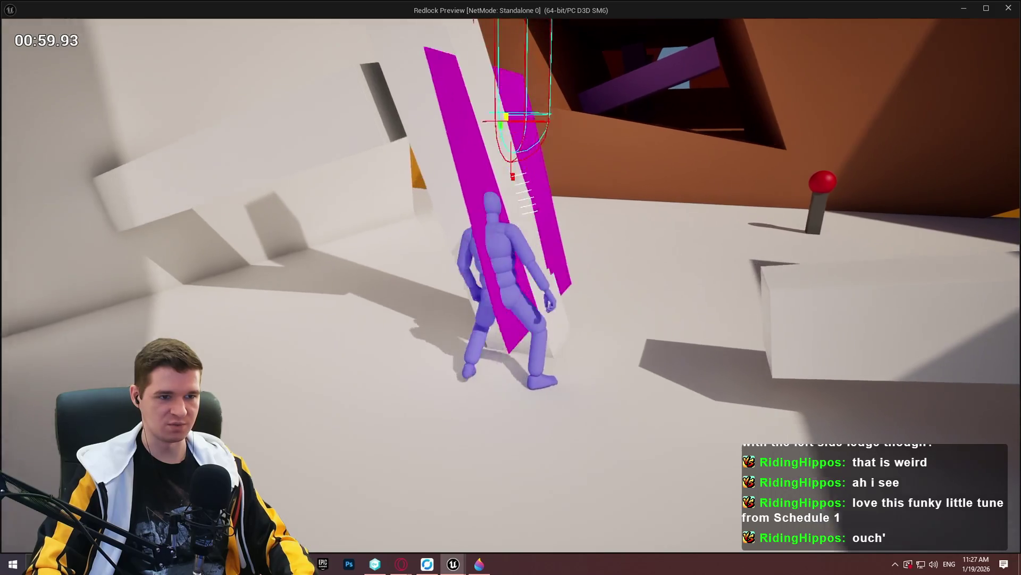
key(w)
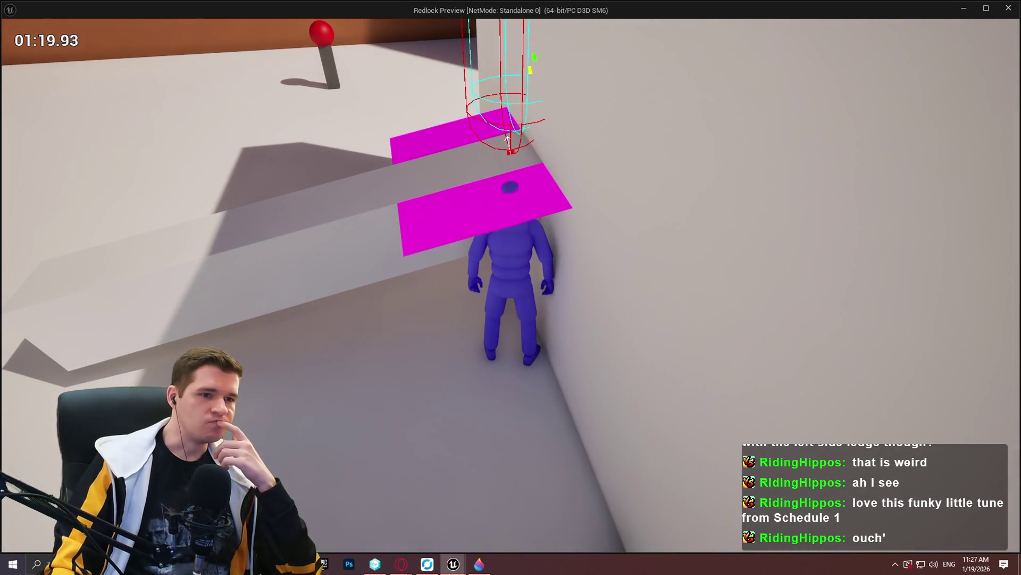
key(Escape)
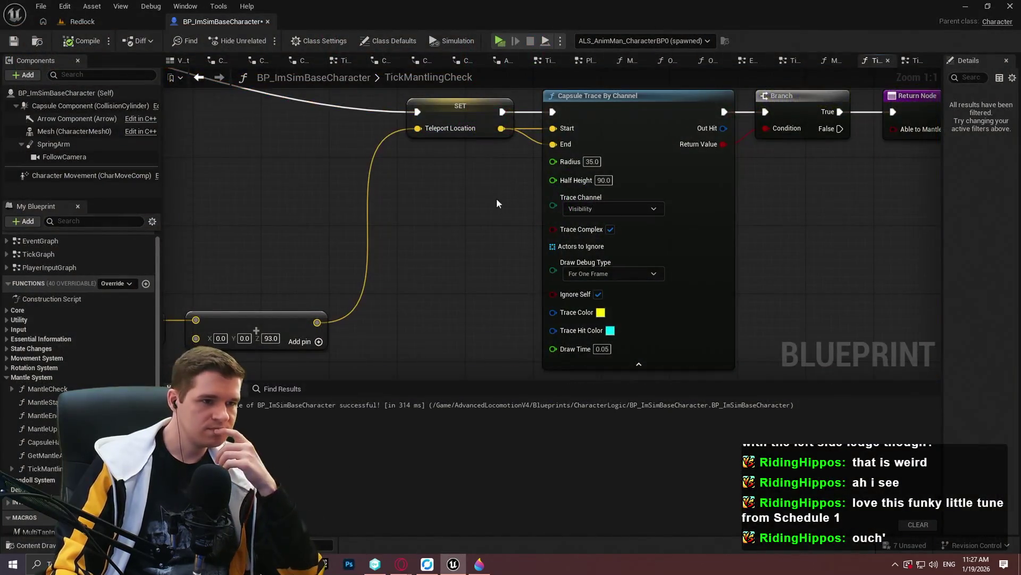
- Add a Draw Debug Sphere node after the Draw Debug Plane node
drag(497, 198, 679, 206)
scroll(643, 257, down, 2)
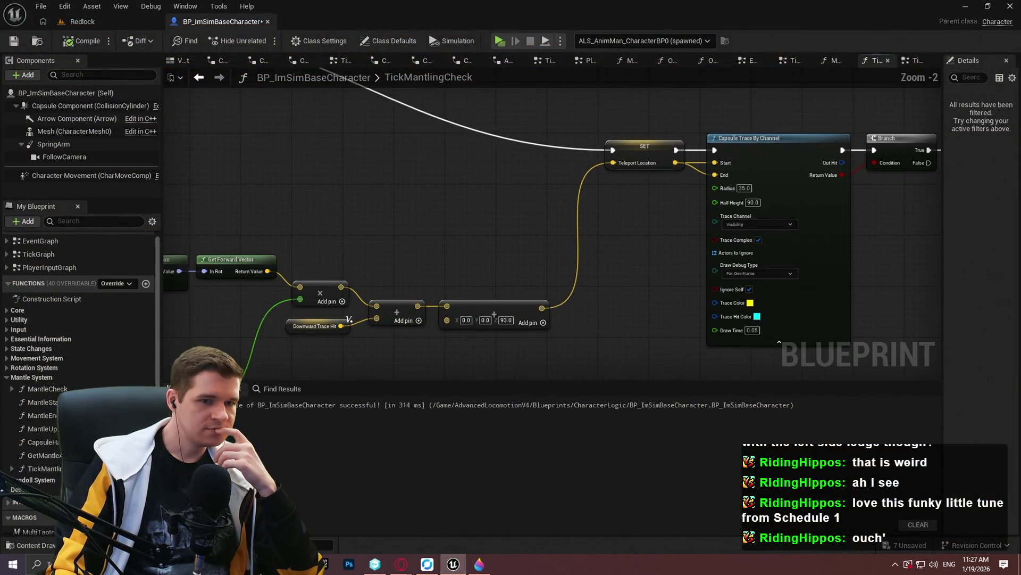
mouse_move(643, 257)
mouse_down()
mouse_move(802, 171)
mouse_move(833, 270)
mouse_up()
scroll(499, 270, up, 2)
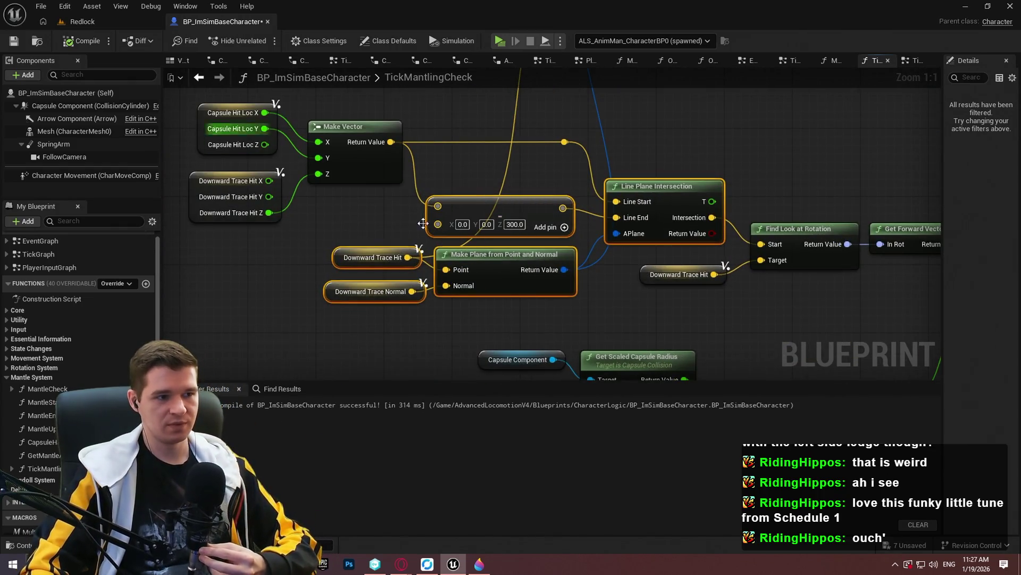
mouse_move(554, 218)
mouse_down()
mouse_move(579, 202)
mouse_move(605, 237)
mouse_up()
scroll(605, 236, down, 2)
drag(586, 120, 660, 132)
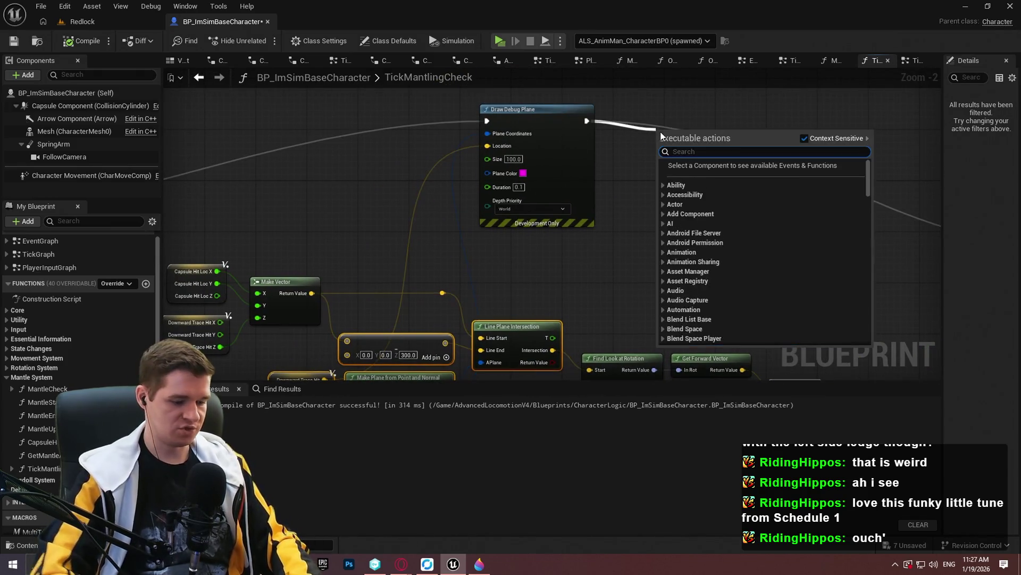
text(draw debug)
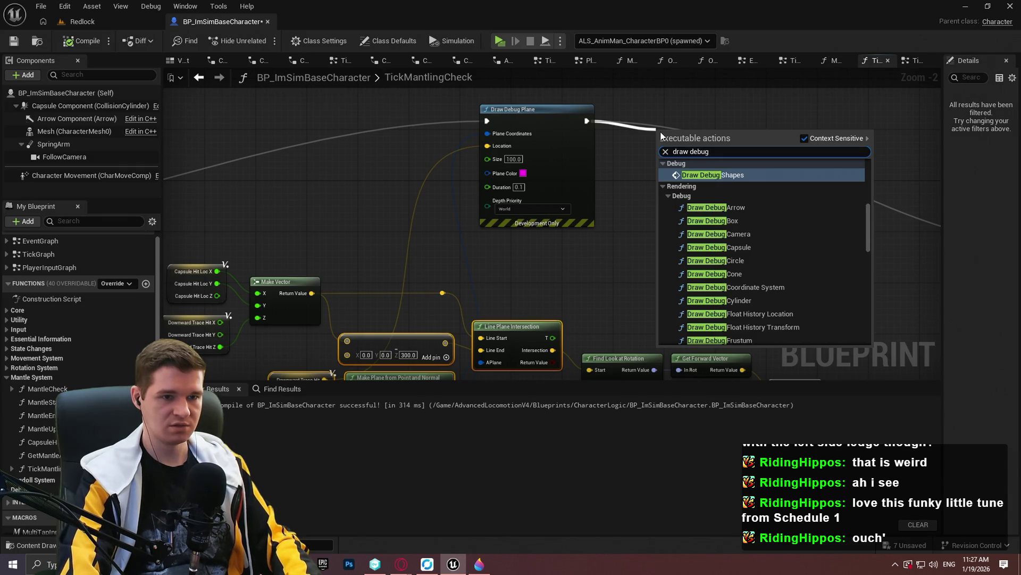
text( sphere)
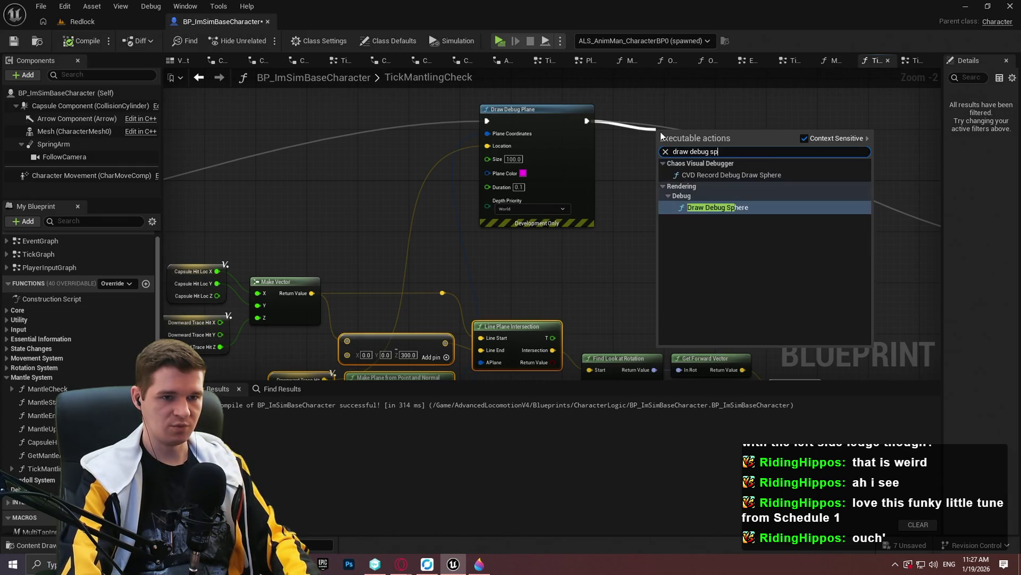
key(Return)
- Set the debug sphere's Radius to 10, Duration to 0.1 and Thickness to 2
drag(670, 134, 663, 116)
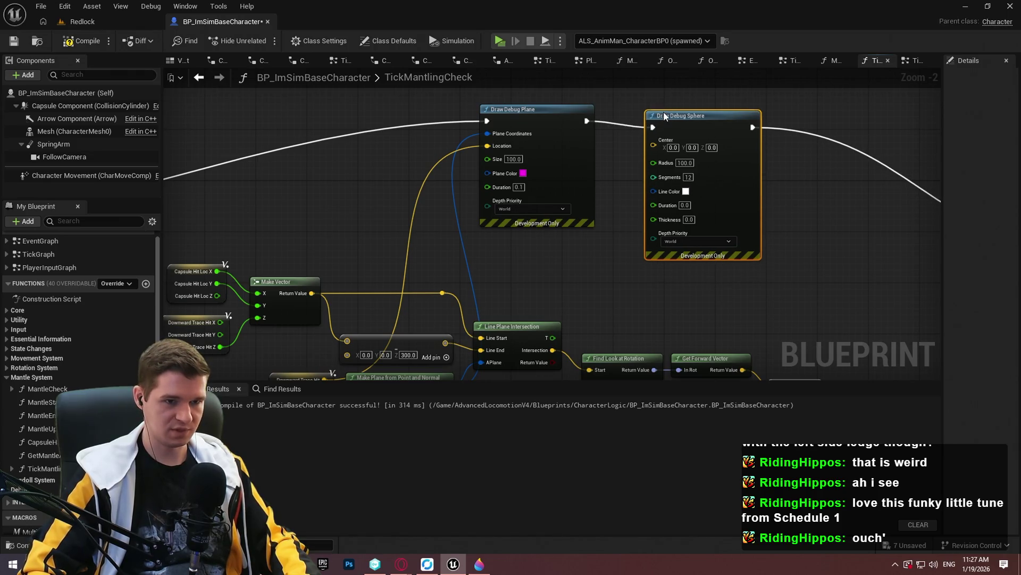
scroll(688, 165, up, 2)
text(10)
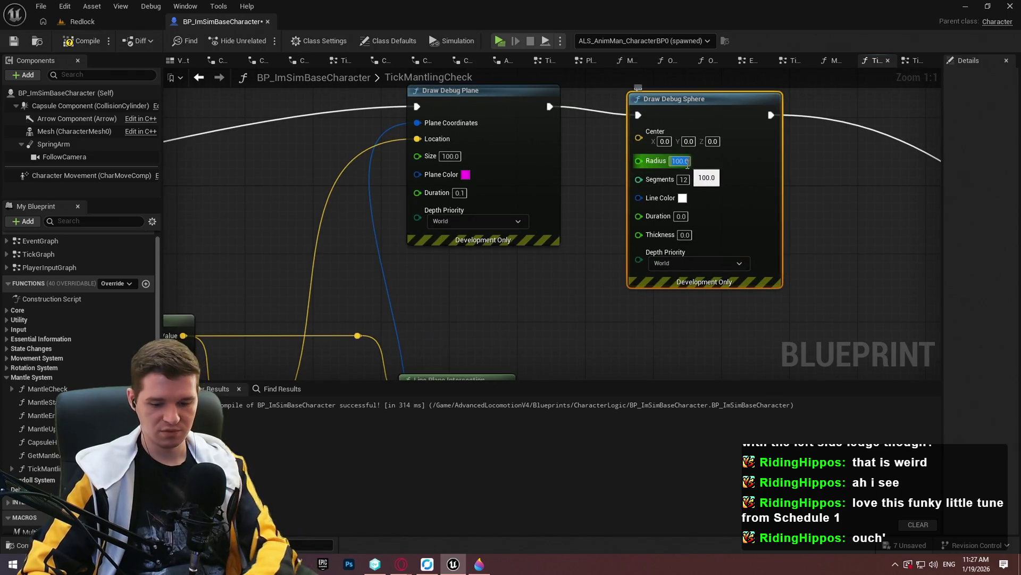
key(Return)
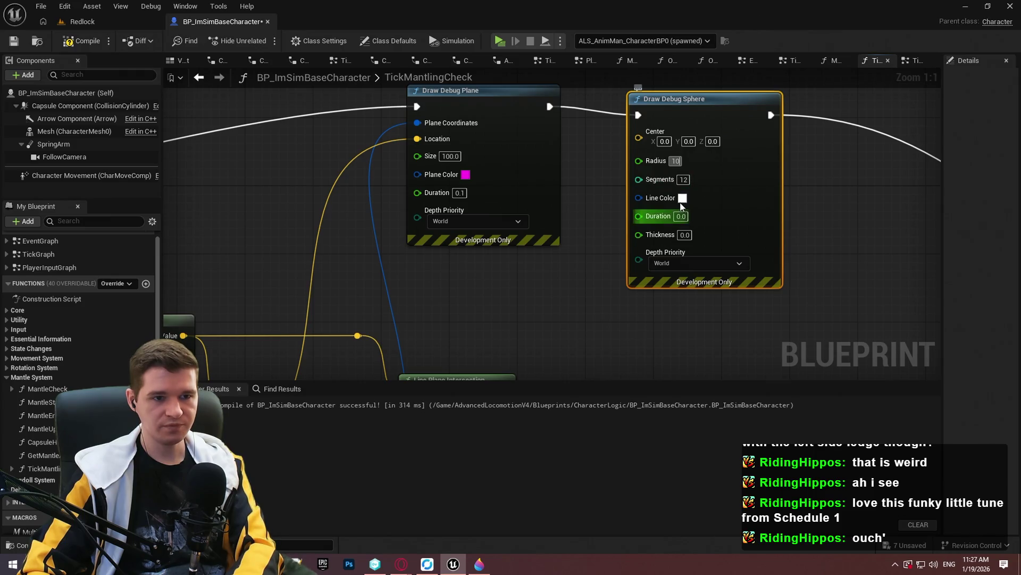
click(683, 217)
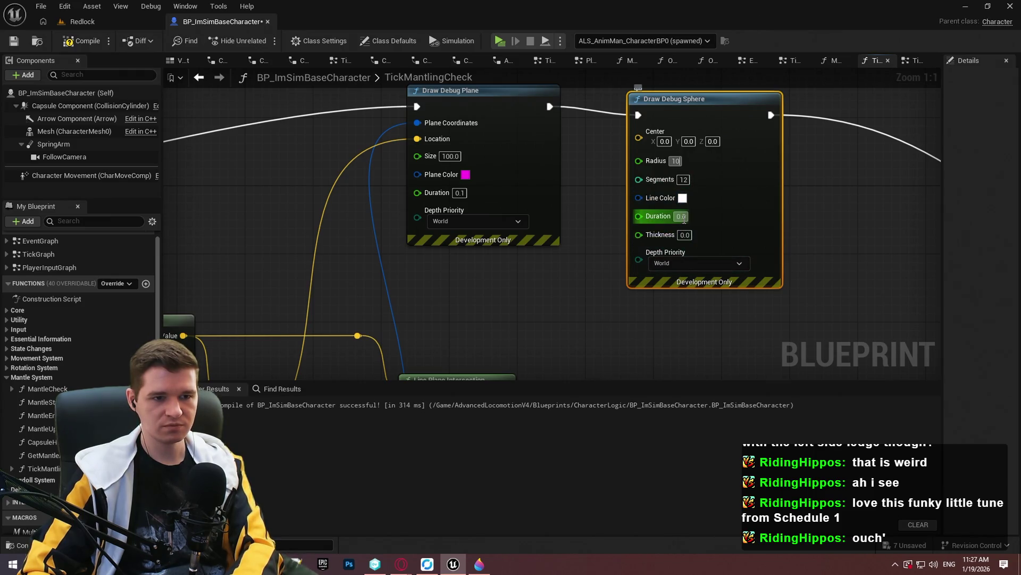
text(1)
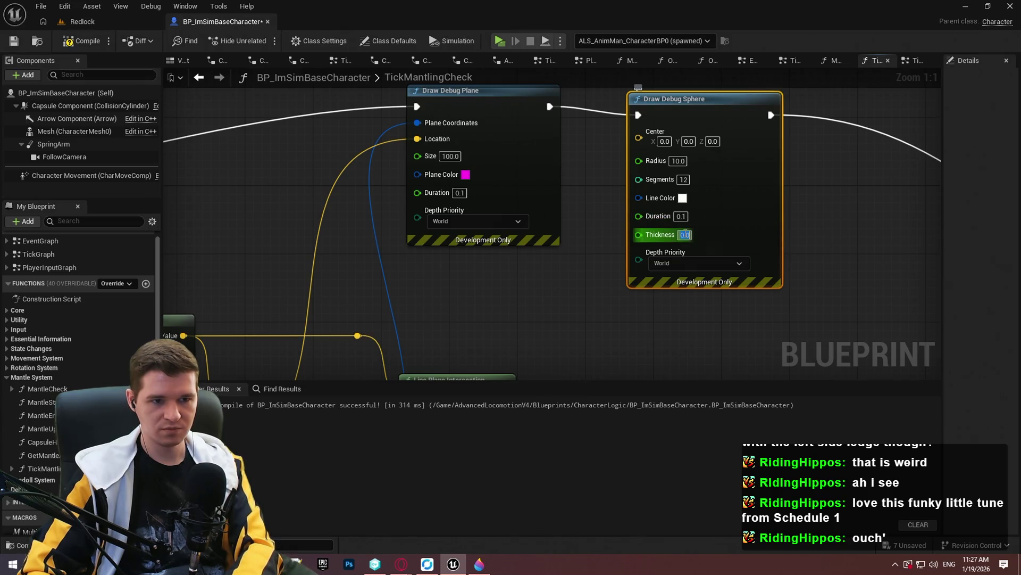
click(838, 254)
- Wire the sphere's Center to the intersection point and launch a standalone playtest
mouse_move(639, 137)
mouse_down()
mouse_move(484, 421)
mouse_move(404, 319)
mouse_move(377, 260)
mouse_move(649, 240)
mouse_move(798, 274)
mouse_move(784, 274)
mouse_up()
scroll(585, 277, down, 2)
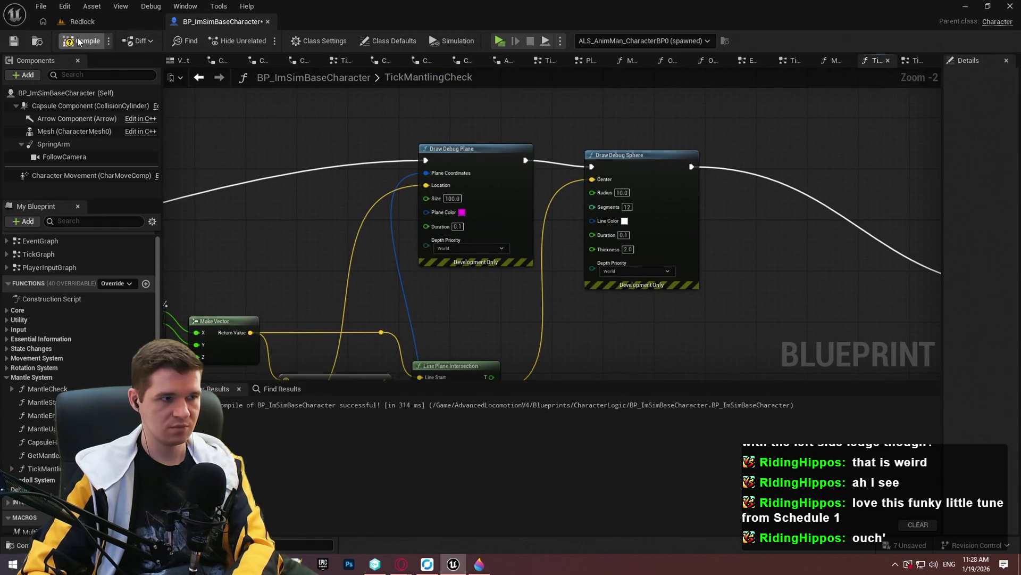
click(500, 41)
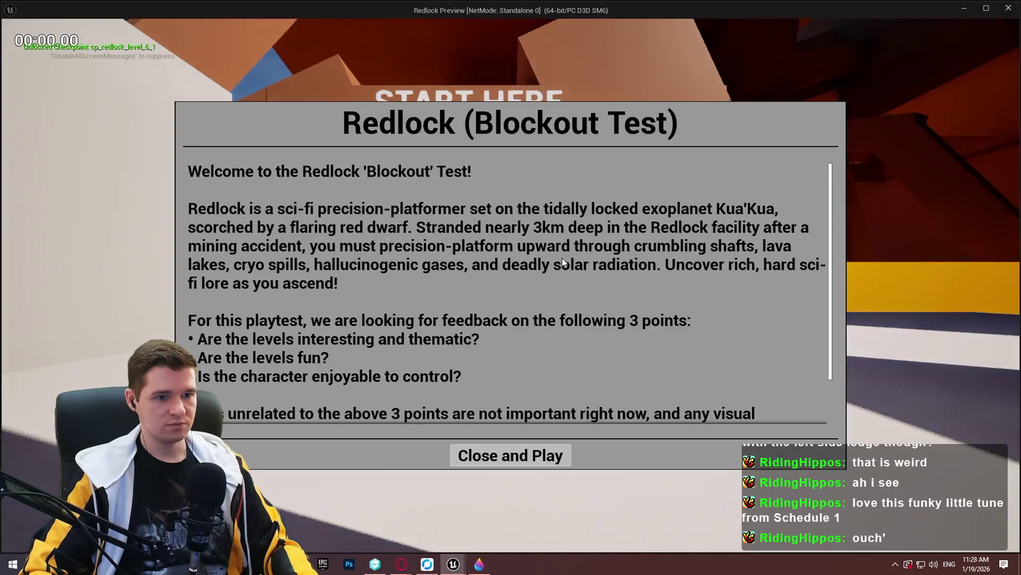
- Run the character to a wall and ledge to inspect the debug traces, then stop
click(511, 455)
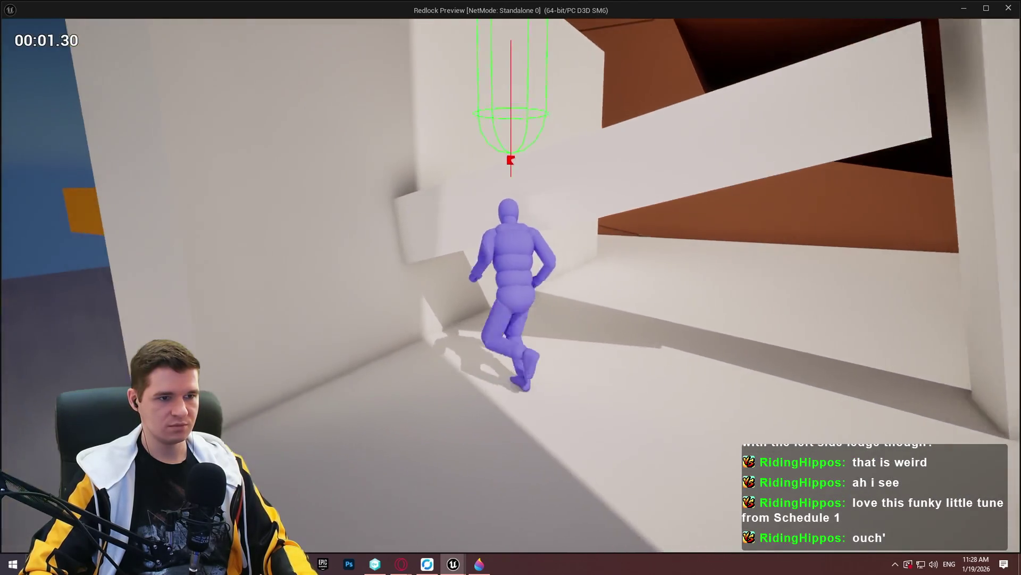
key(w)
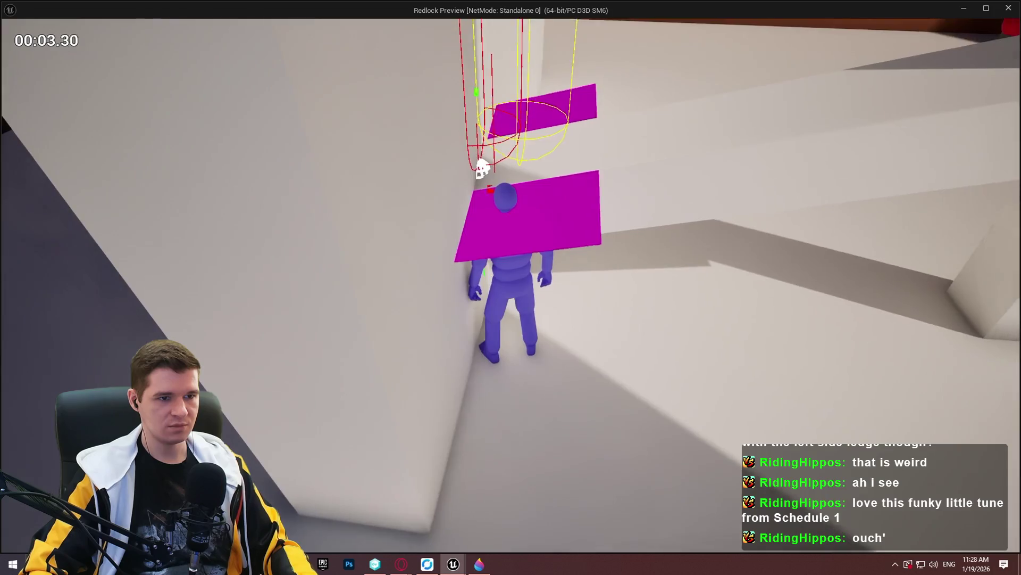
key(space)
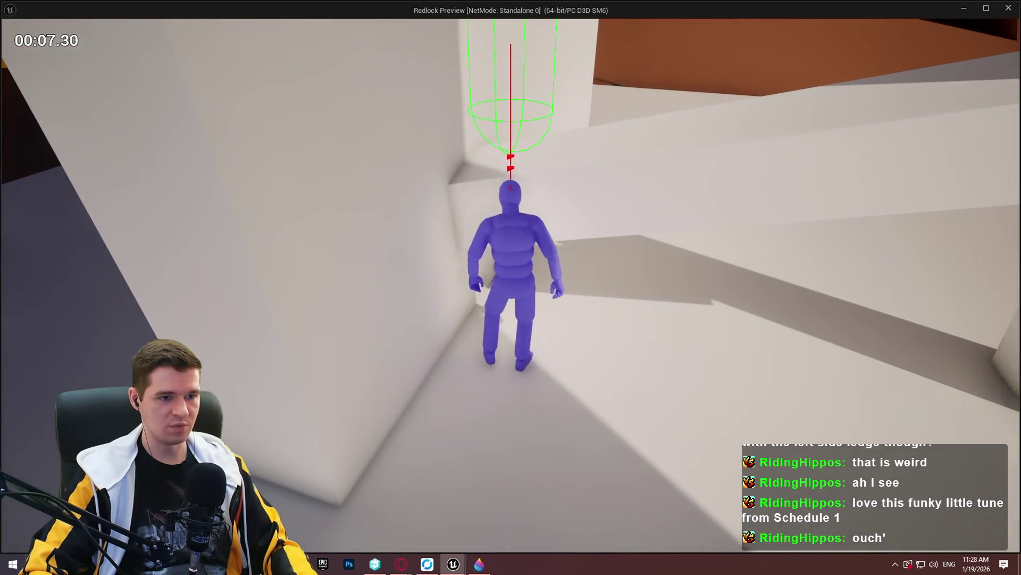
key(w)
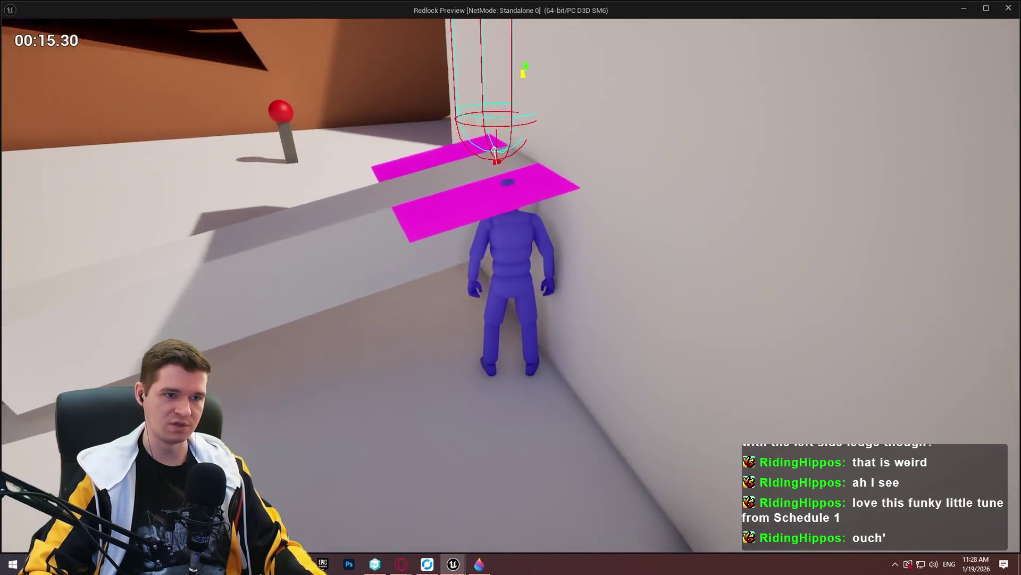
key(Escape)
- Relaunch the preview with Alt+P, test under the ledge, then return to the blueprint
key(alt+p)
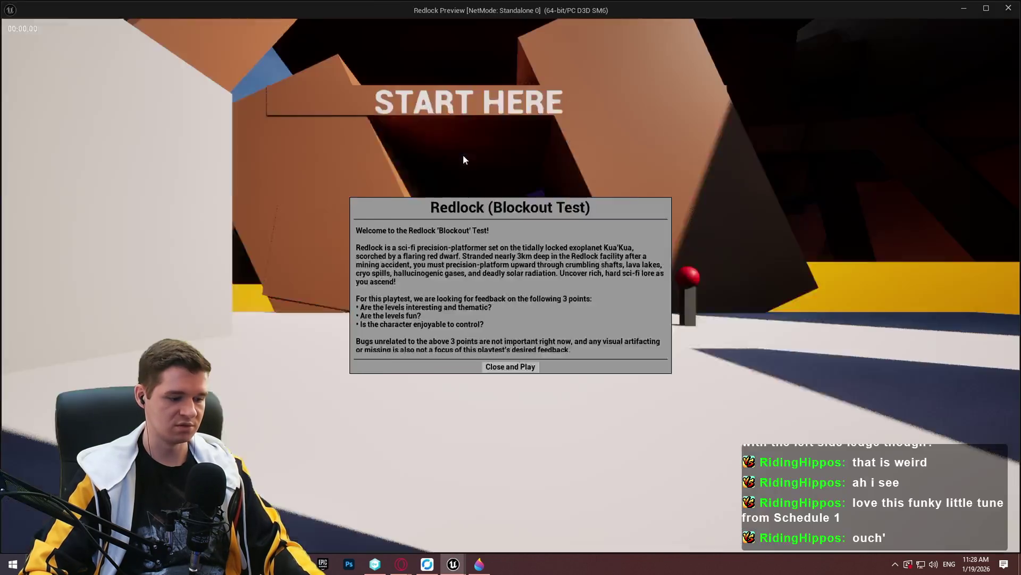
click(553, 460)
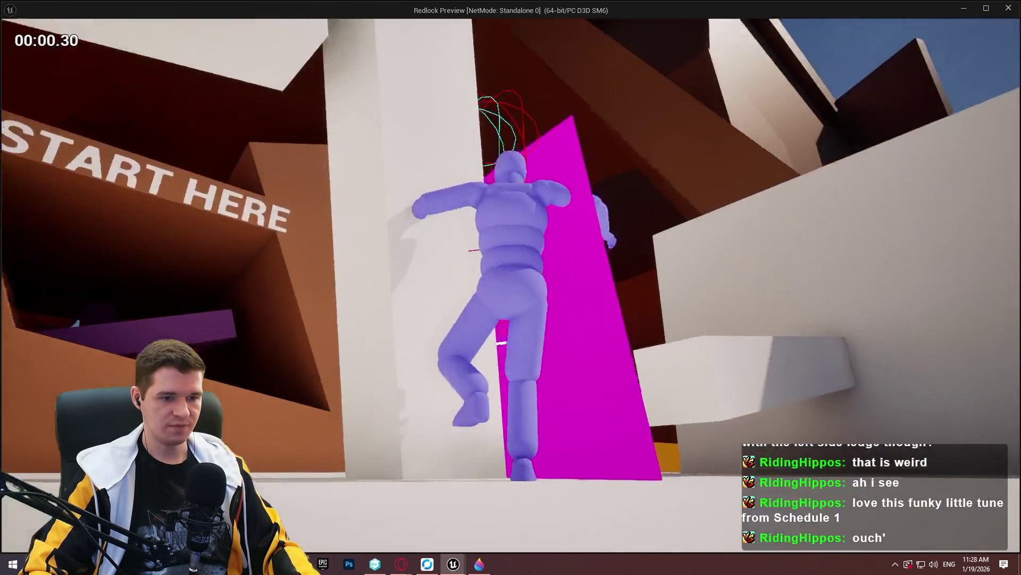
key(F1)
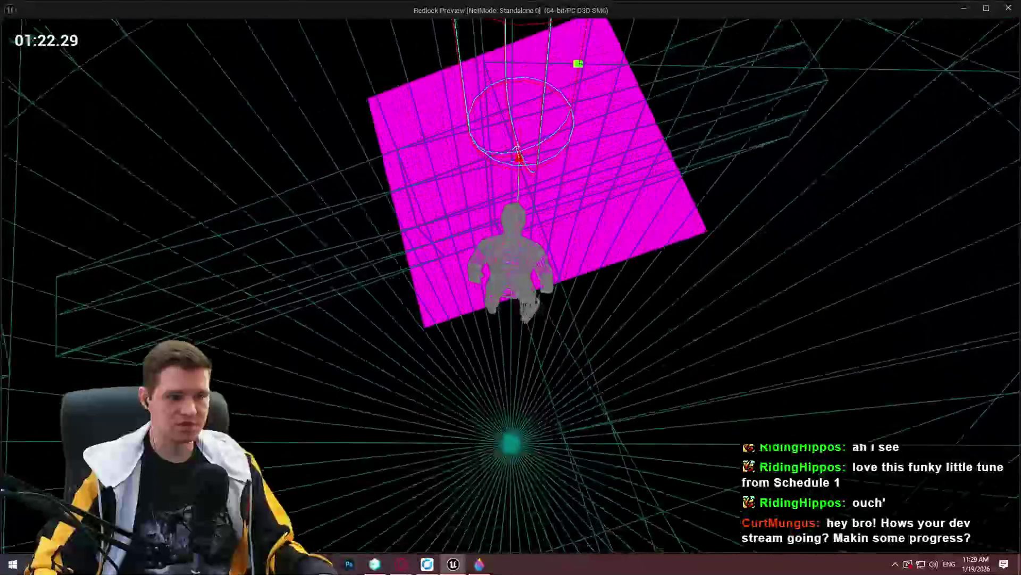
key(Escape)
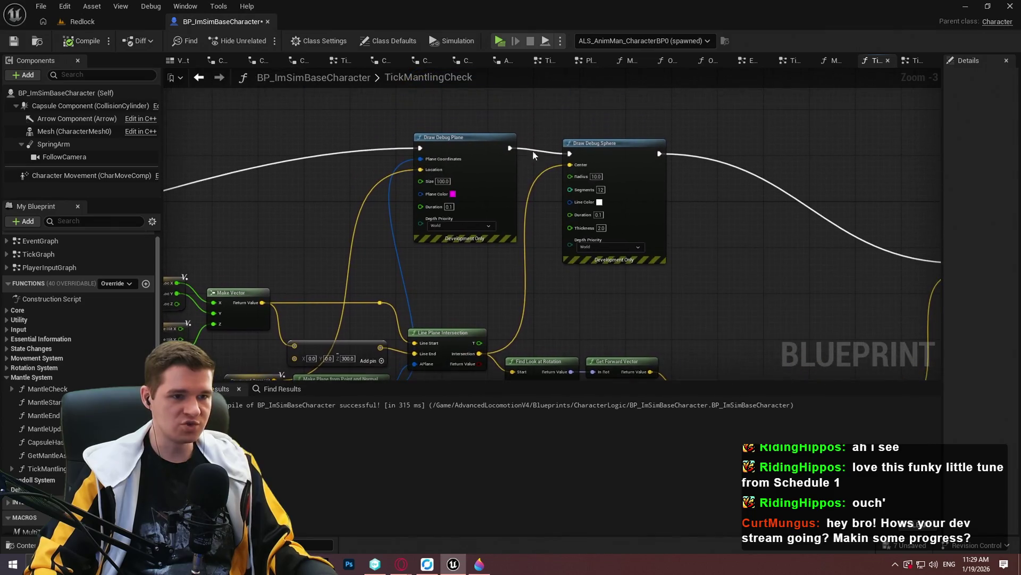
- Add a Print String after Draw Debug Sphere printing the Line Plane Intersection Return Value
drag(659, 154, 700, 149)
text(print)
key(Return)
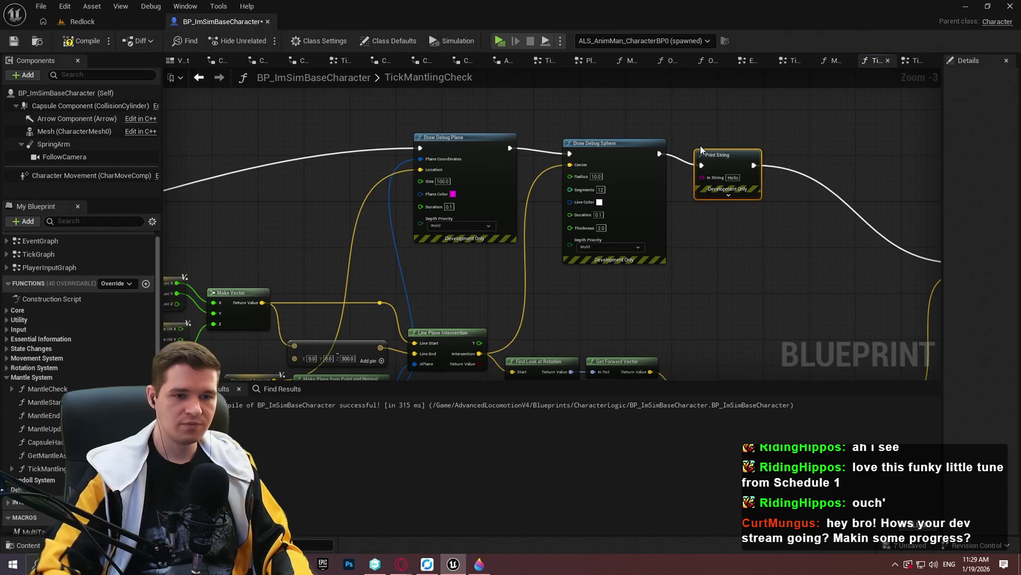
click(729, 195)
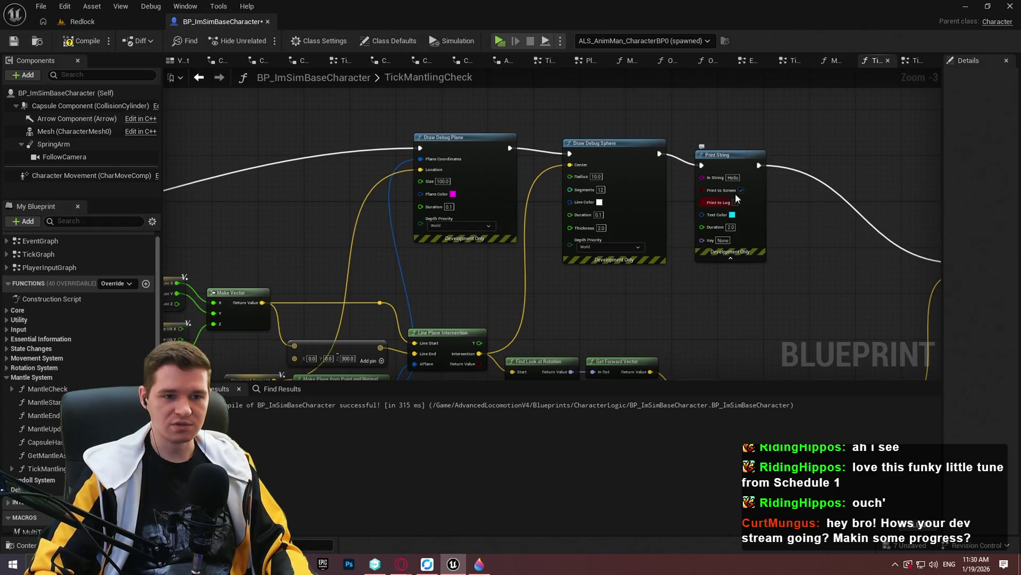
mouse_move(707, 178)
mouse_down()
mouse_move(487, 358)
mouse_move(479, 290)
mouse_up()
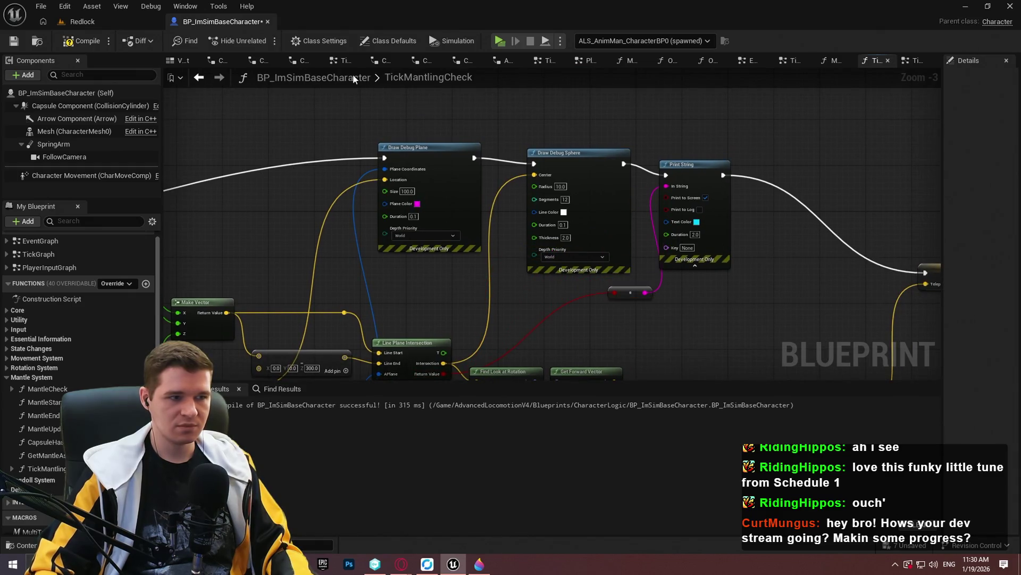
- Compile the character blueprint and relaunch the game preview
click(91, 40)
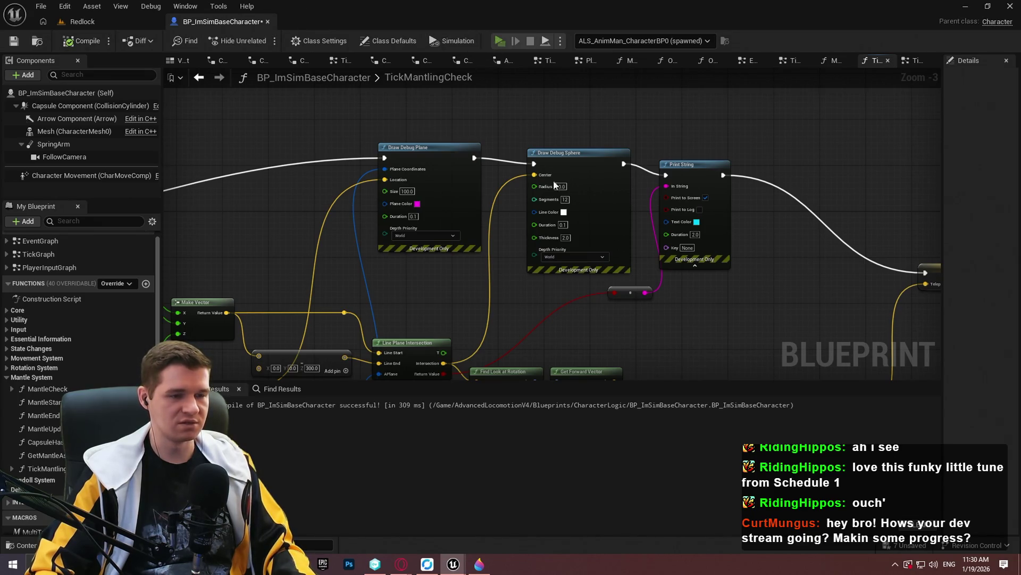
key(alt+p)
click(510, 454)
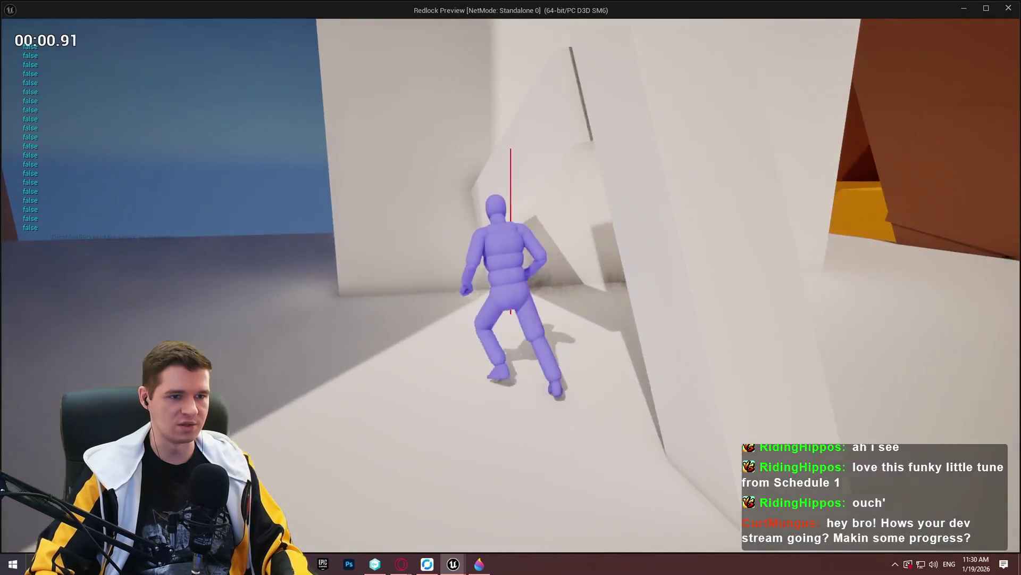
- Walk and jump the character at the wall ledge repeatedly, then stop with Esc
key(w)
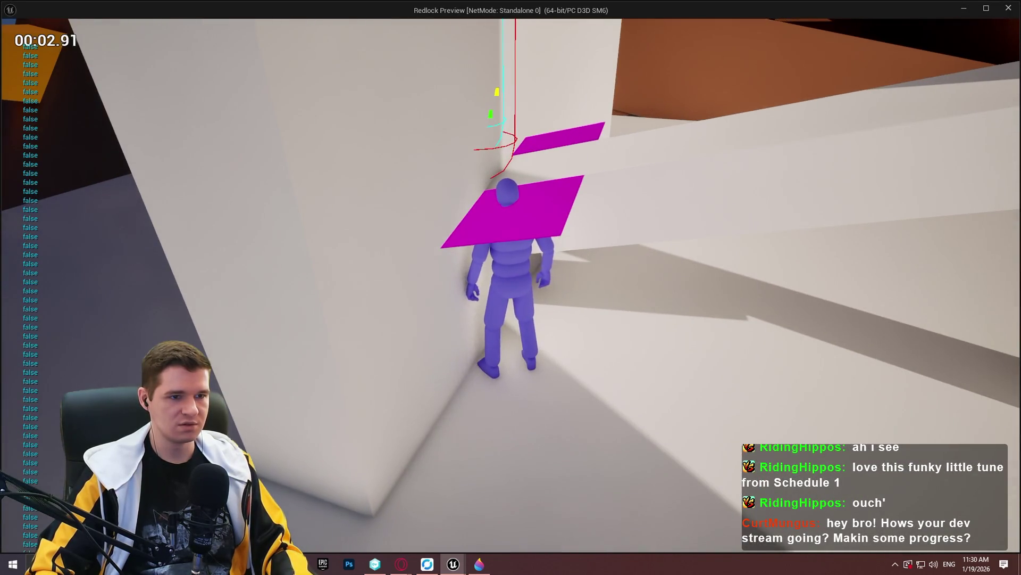
key(space)
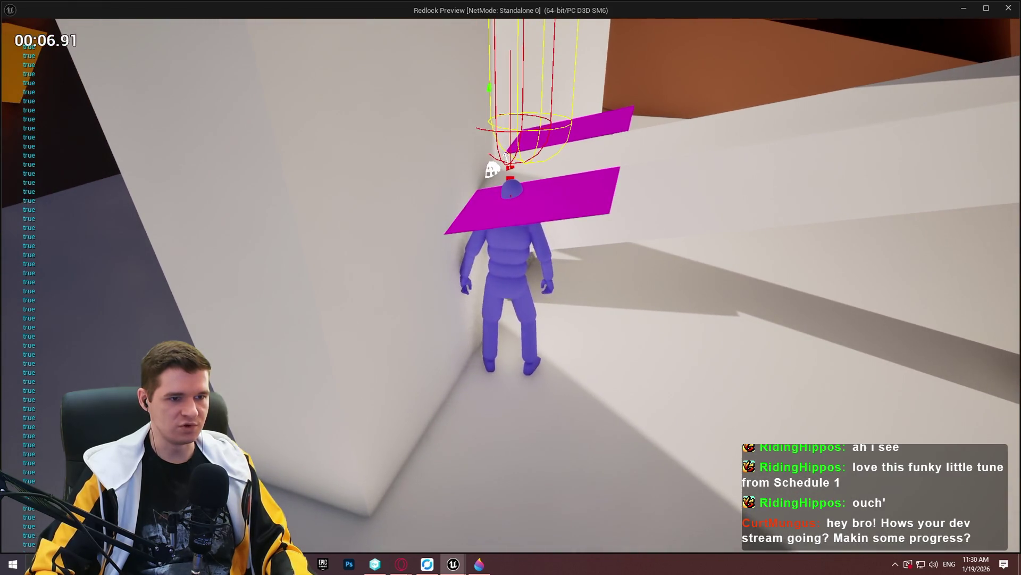
key(w)
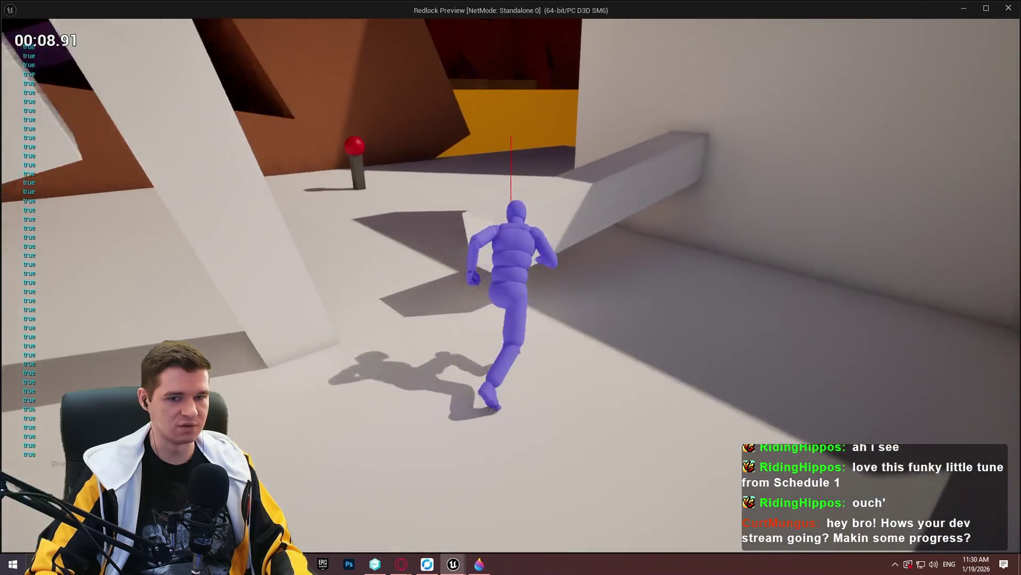
key(space)
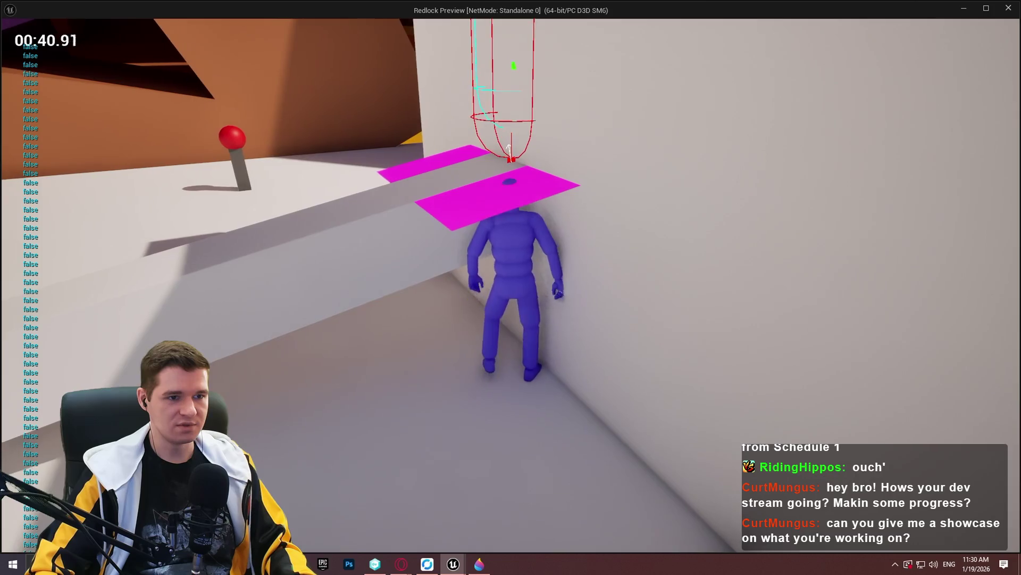
key(space)
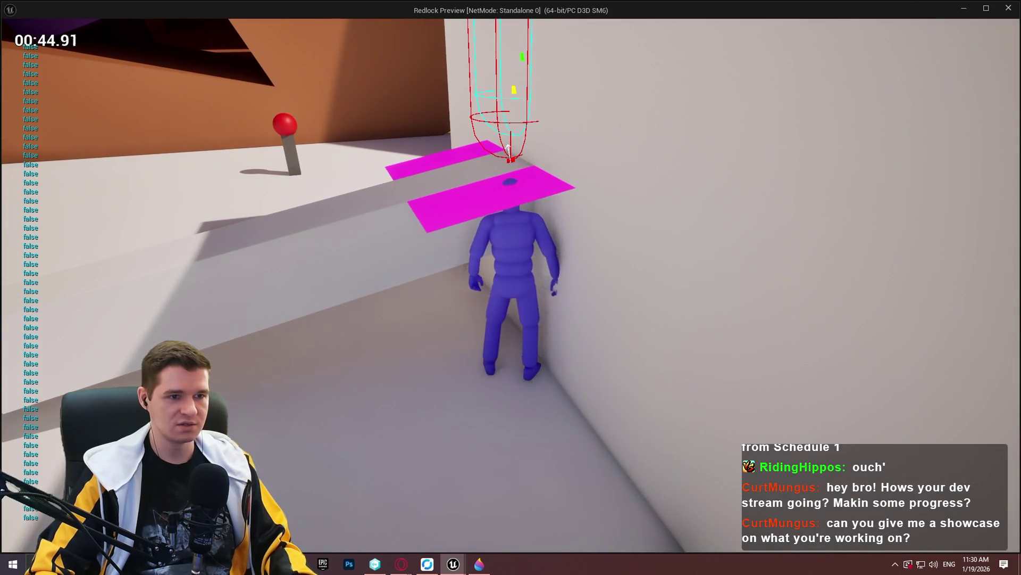
key(Escape)
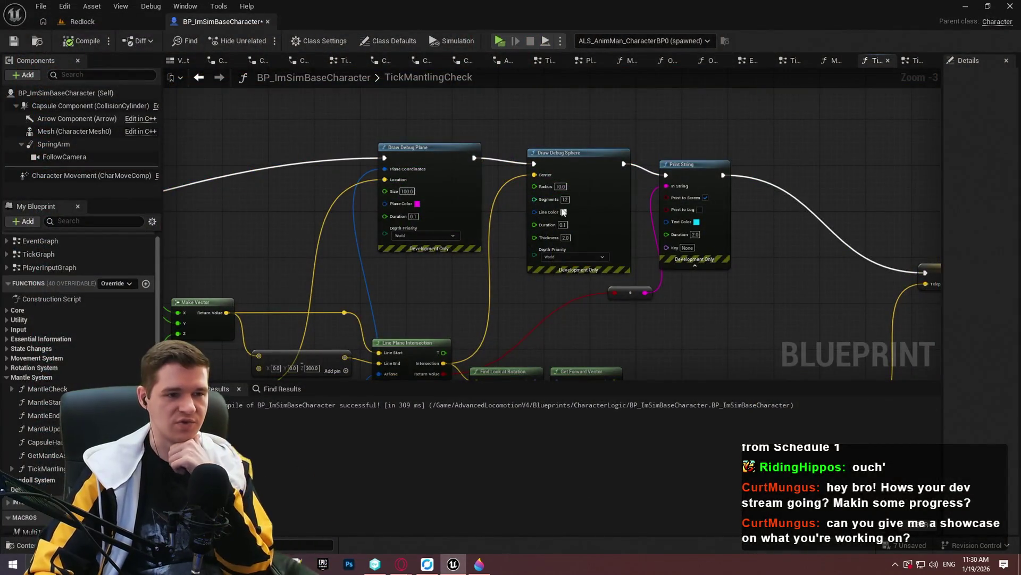
- Paste a copy of Downward Trace Hit and wire it to the debug sphere's Center
drag(486, 317, 657, 172)
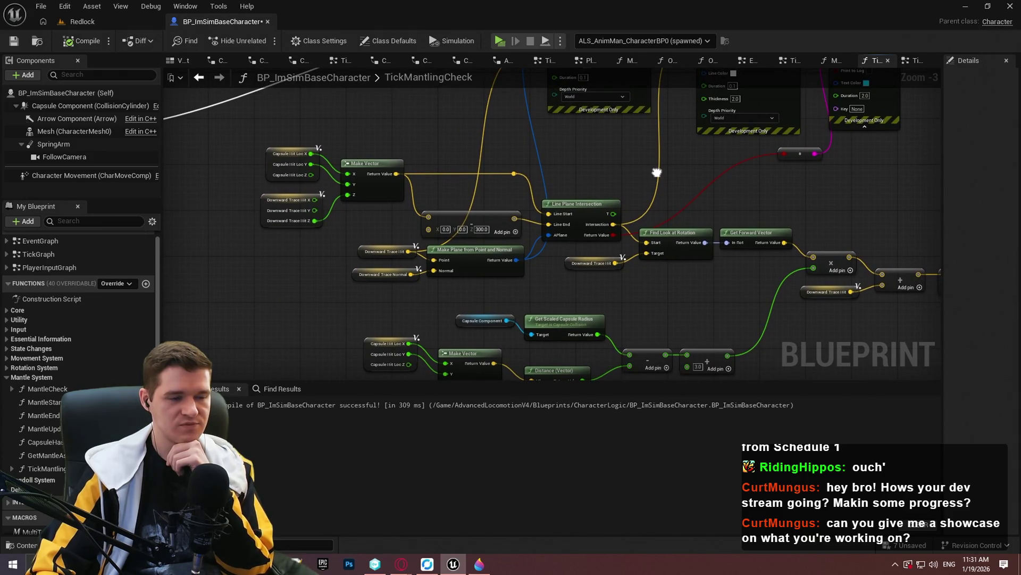
drag(657, 171, 663, 213)
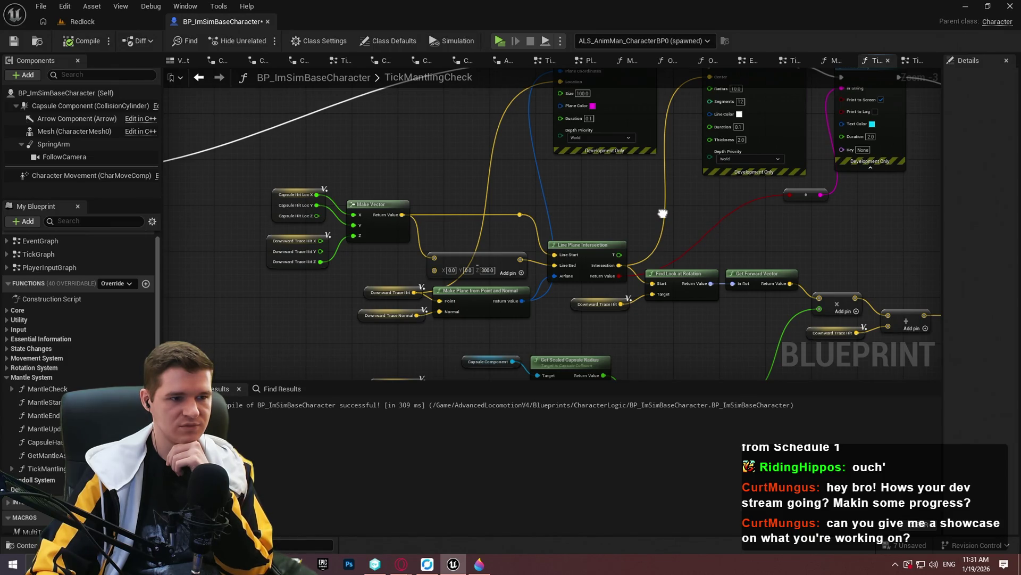
mouse_move(663, 214)
mouse_down()
mouse_move(577, 346)
mouse_move(550, 306)
mouse_up()
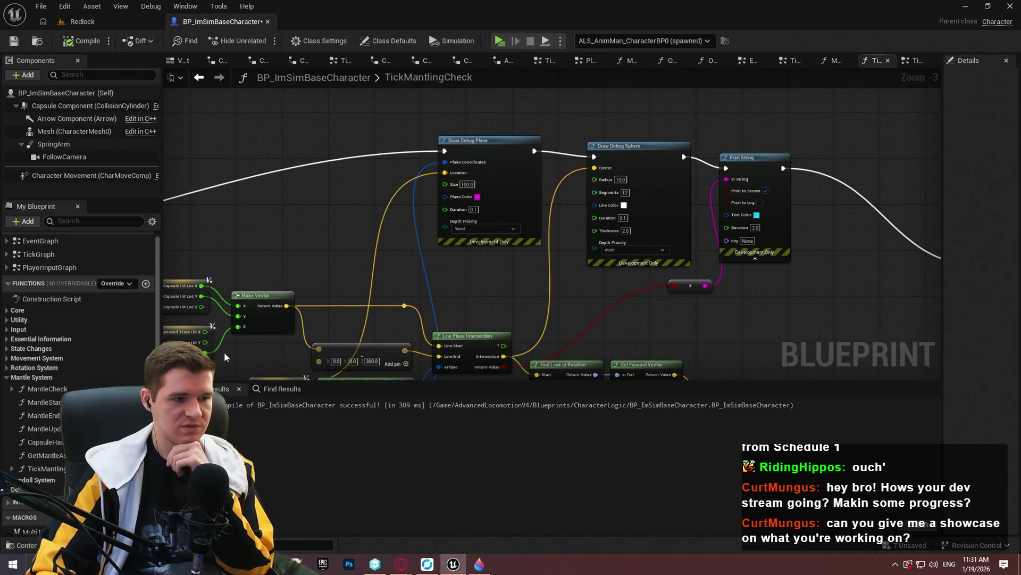
drag(330, 336, 352, 280)
scroll(353, 280, up, 1)
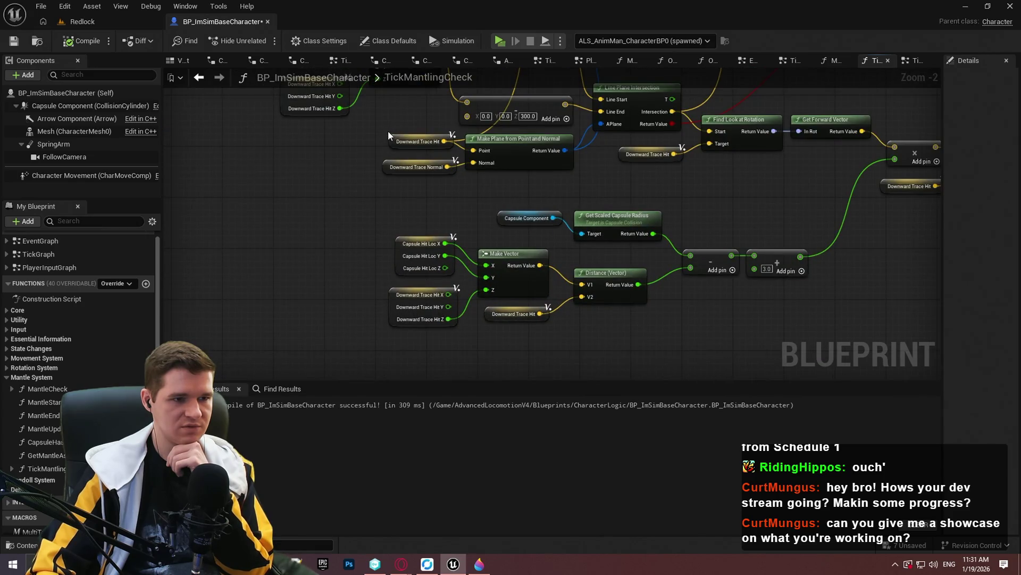
click(395, 143)
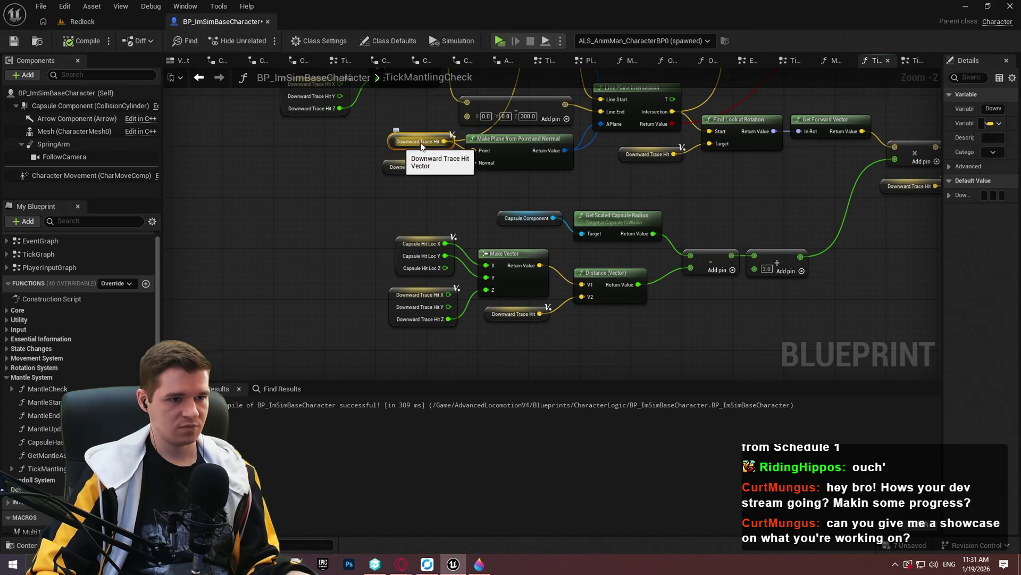
key(ctrl+v)
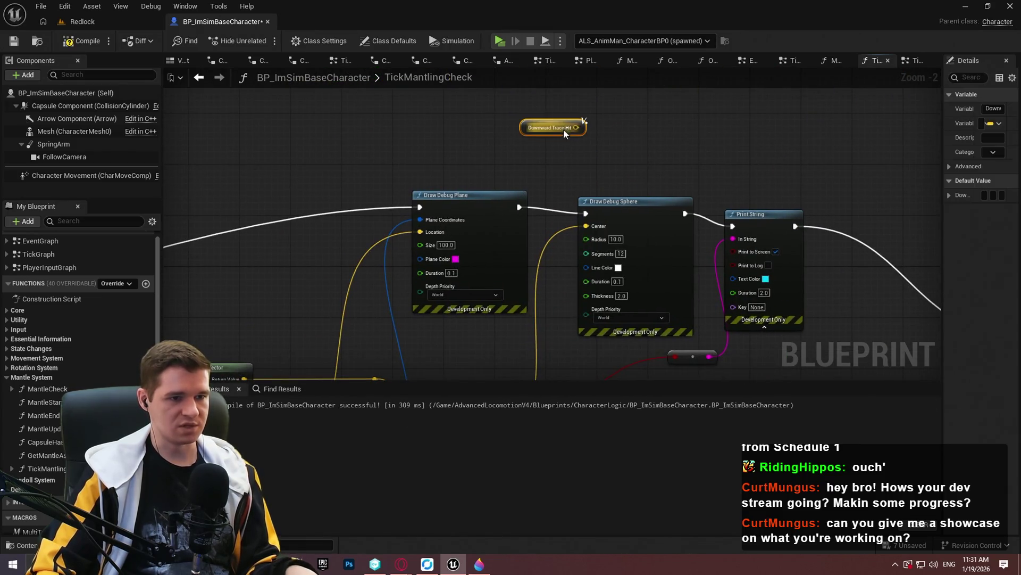
mouse_move(576, 128)
mouse_down()
mouse_move(609, 240)
mouse_move(586, 226)
mouse_up()
click(629, 124)
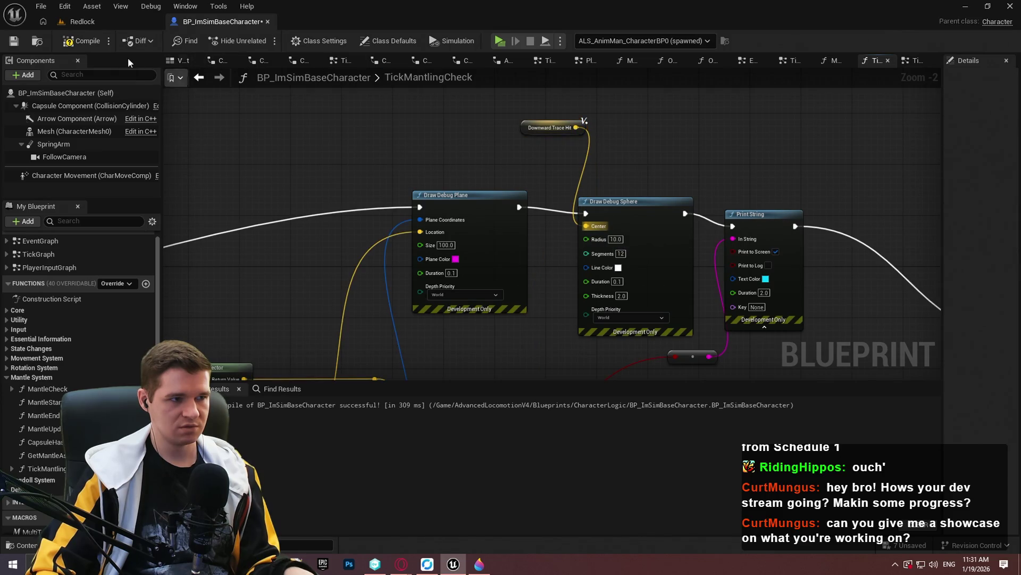
- Compile the character blueprint and start a new playtest of the level
click(87, 44)
click(495, 44)
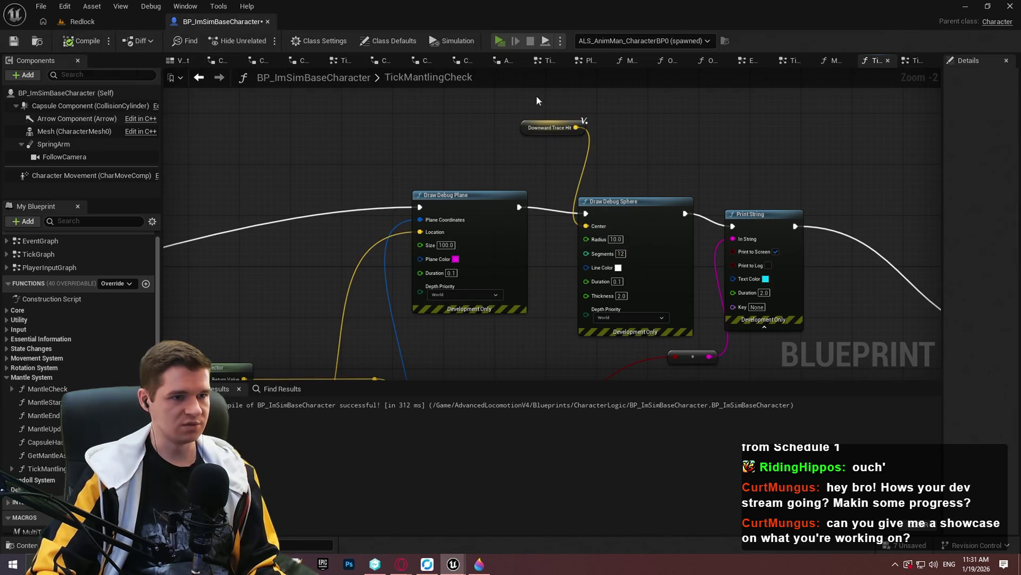
click(534, 449)
key(w)
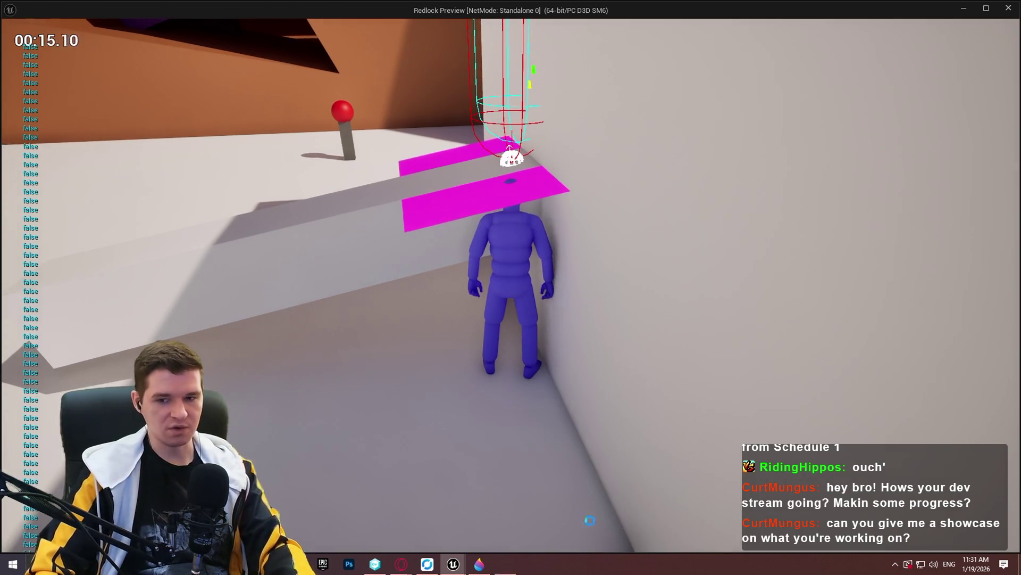
key(Print)
drag(312, 56, 729, 327)
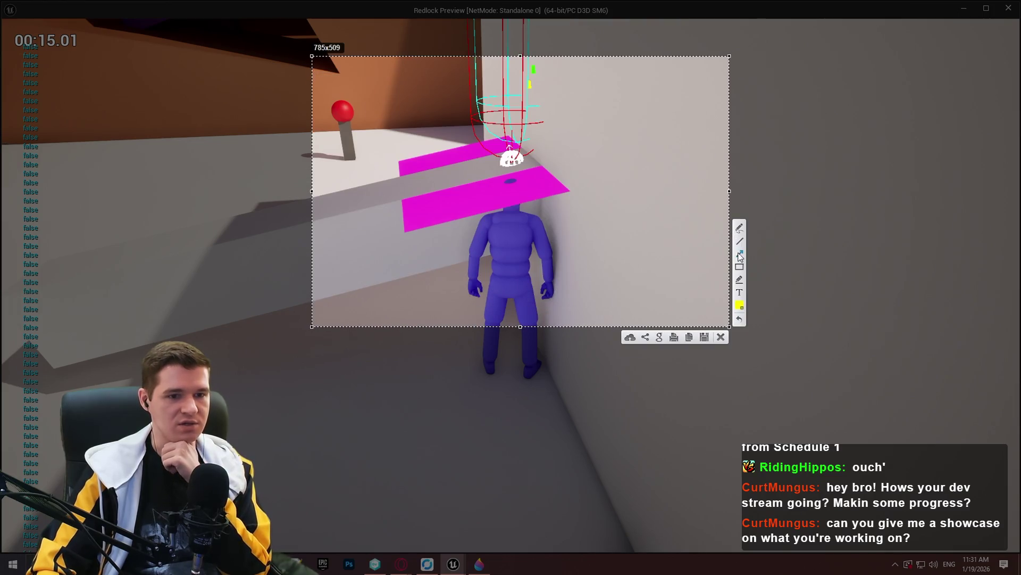
key(ctrl+c)
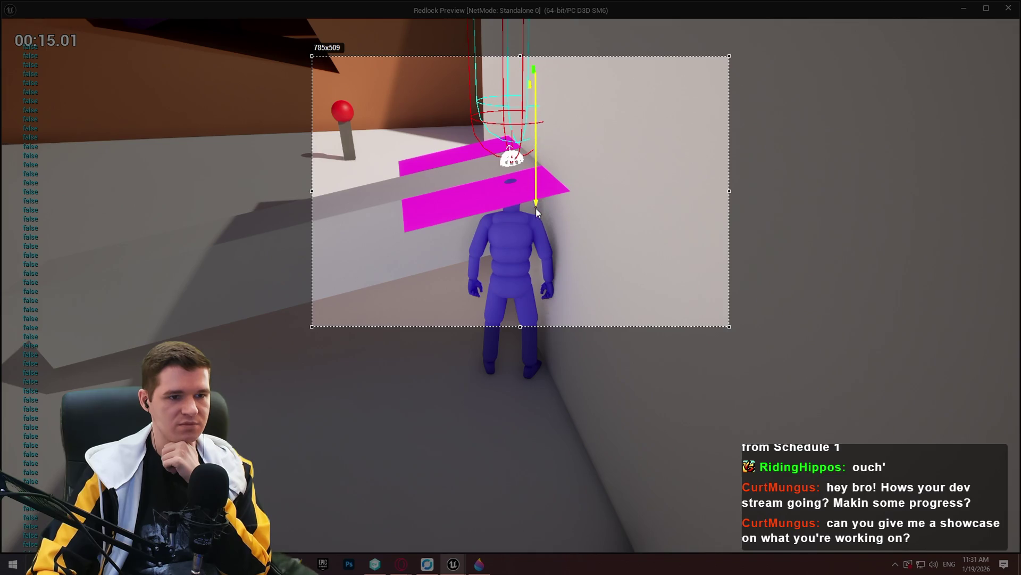
drag(536, 231, 536, 232)
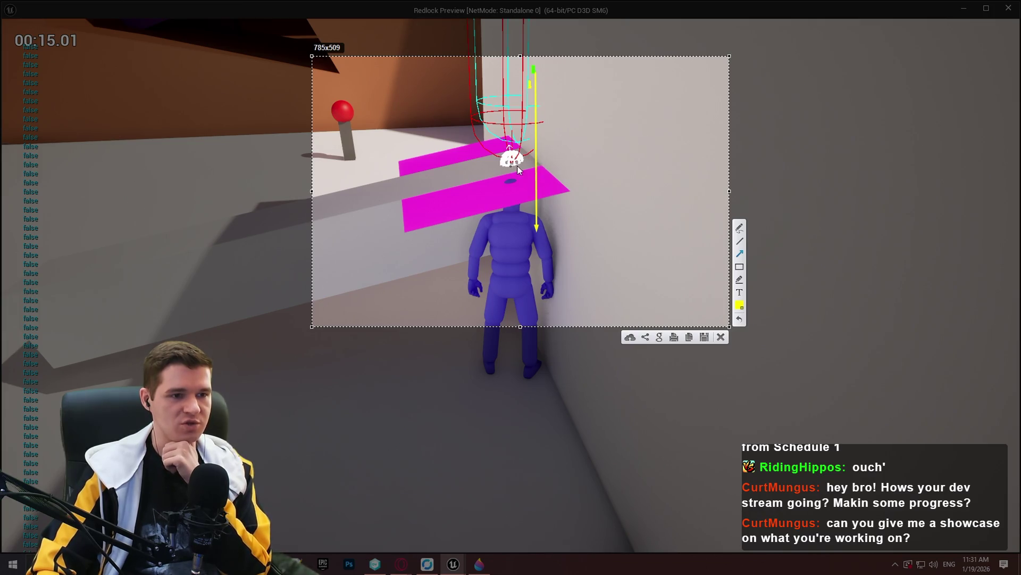
drag(515, 167, 605, 141)
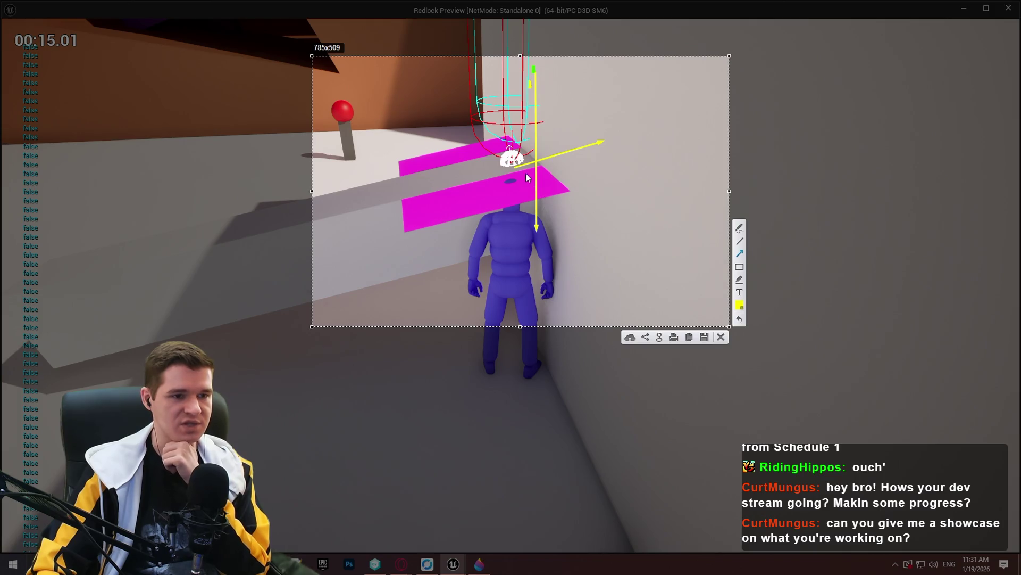
drag(518, 164, 400, 204)
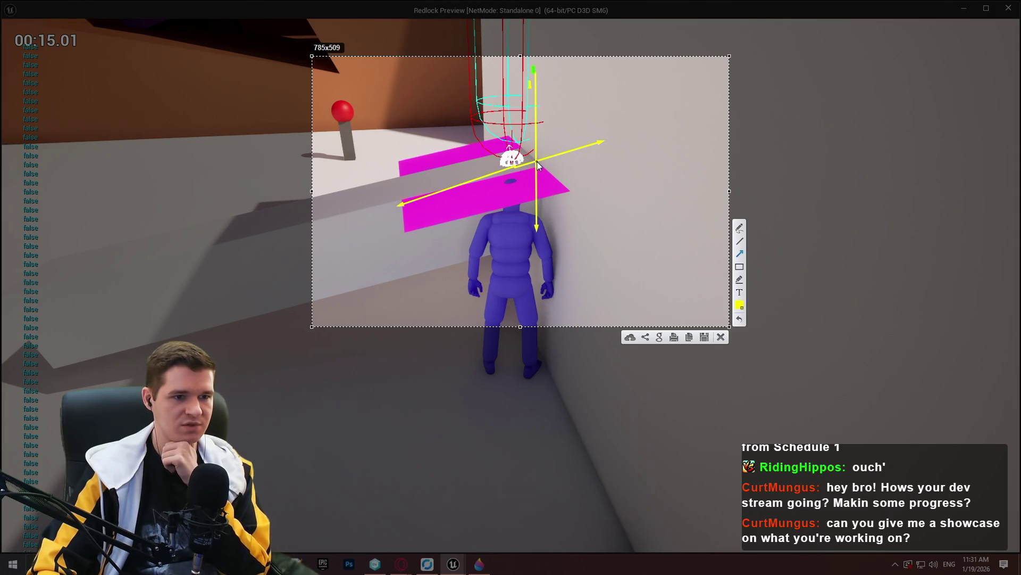
drag(538, 166, 475, 153)
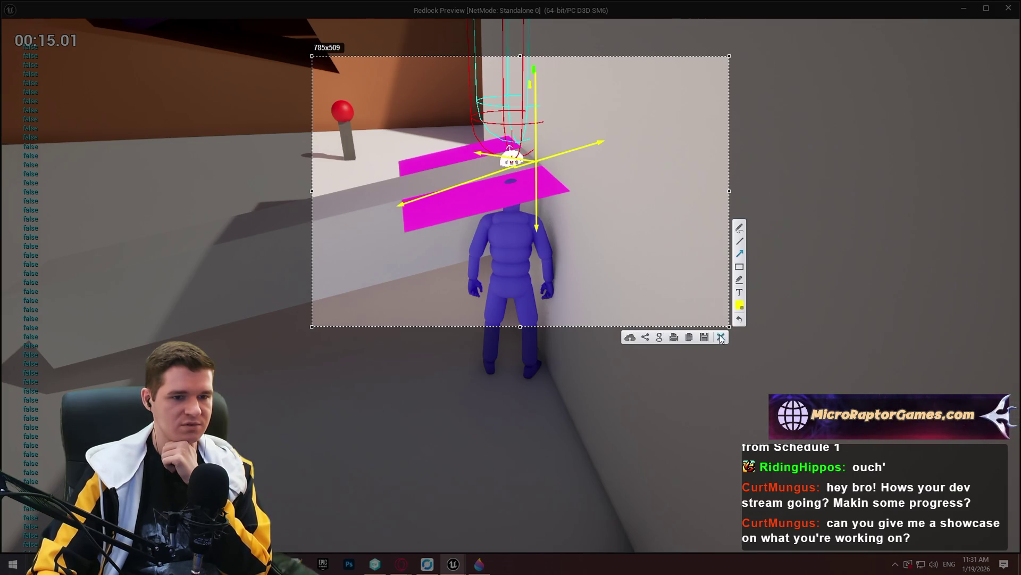
click(721, 337)
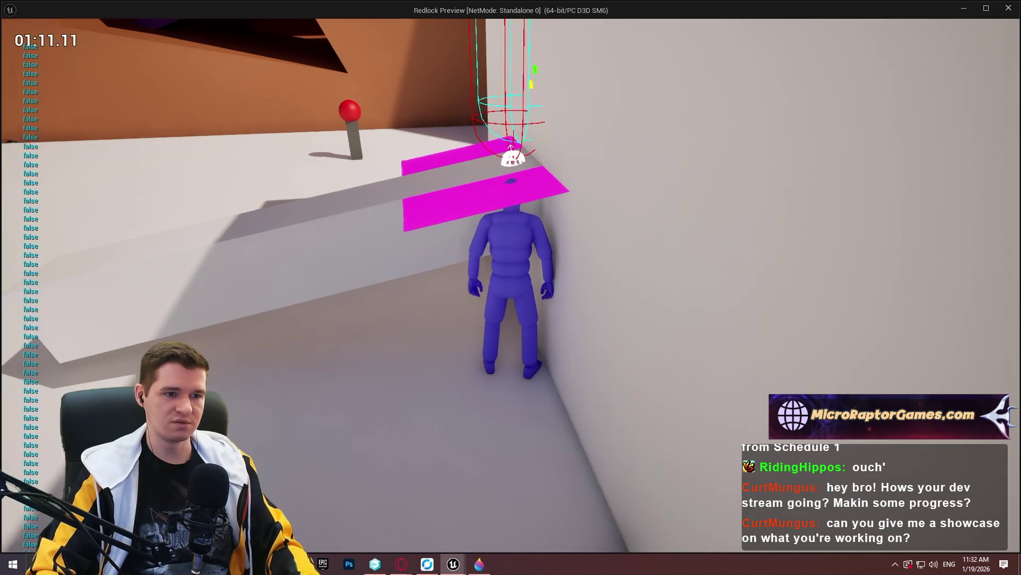
- Run, jump and crouch at the wall ledge, then stop and pan to Line Plane Intersection
key(w)
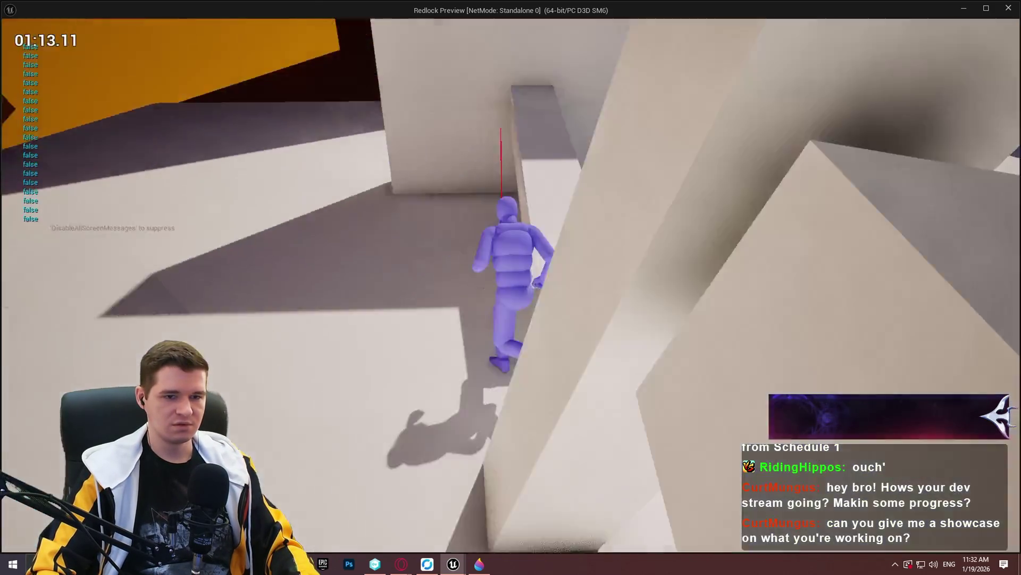
key(w)
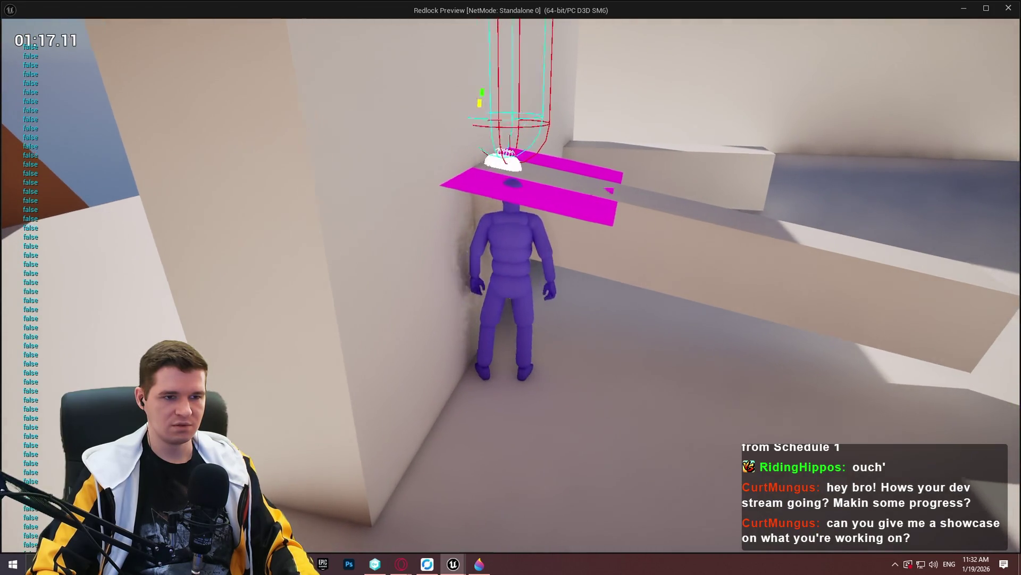
key(w)
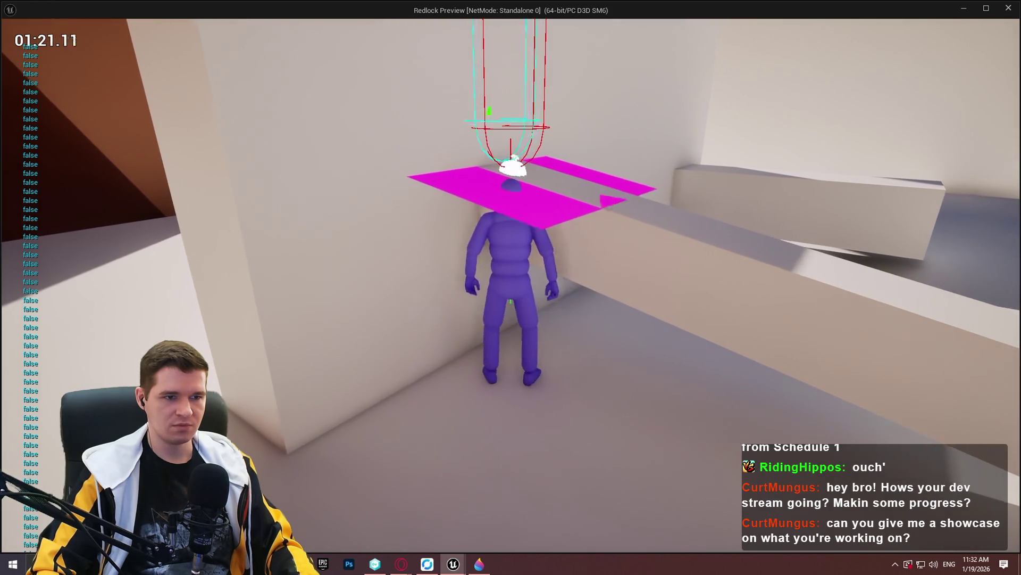
key(space)
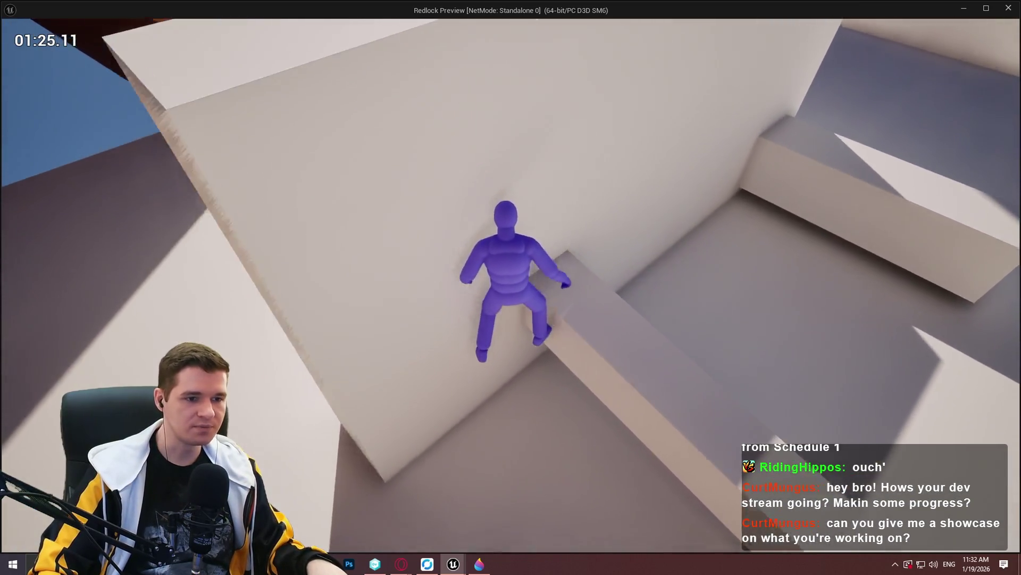
key(space)
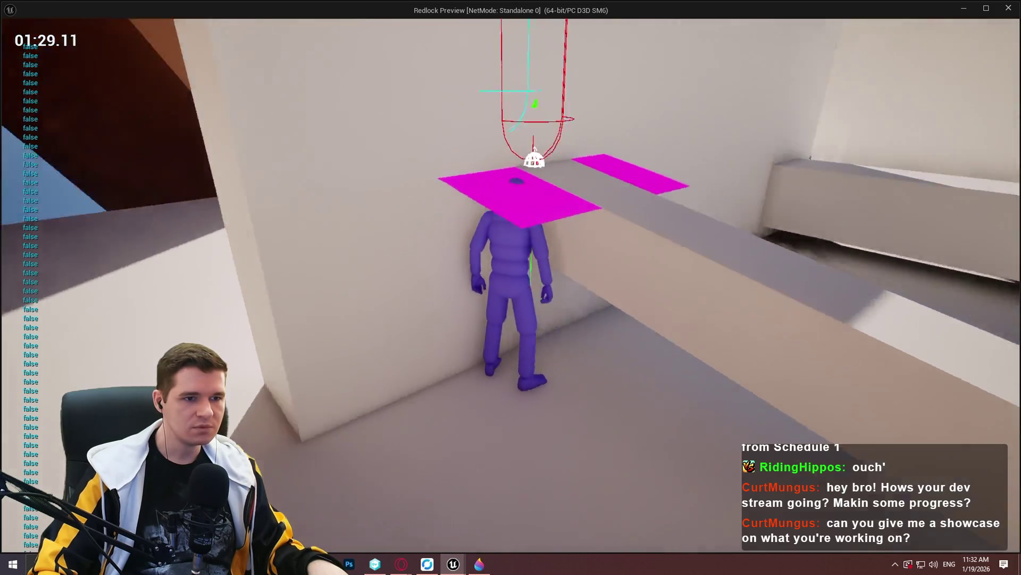
key(c)
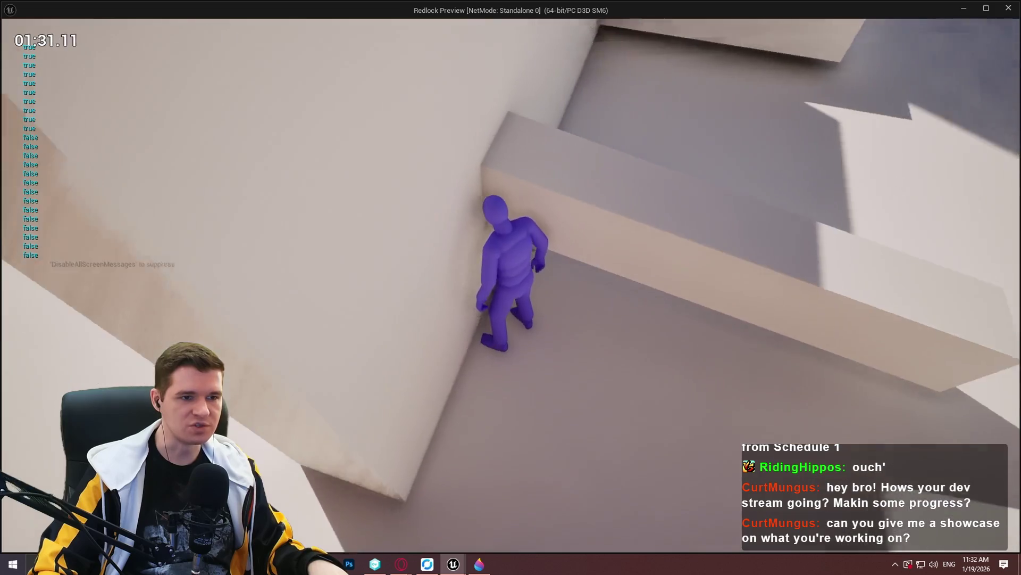
key(space)
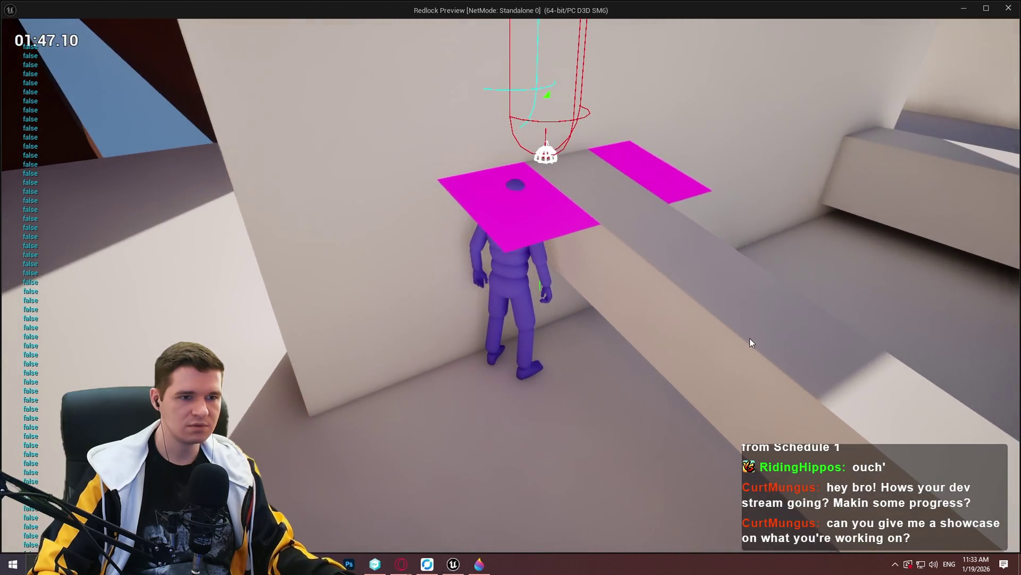
key(Escape)
drag(436, 358, 391, 150)
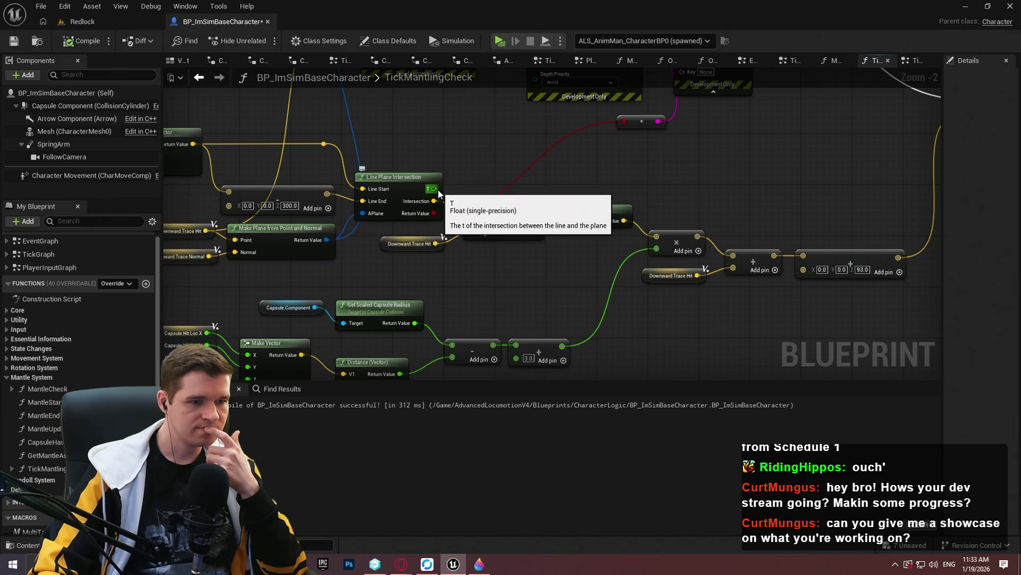
- Pan to the Draw Debug nodes, compile, and start the Redlock standalone preview
drag(476, 158, 524, 164)
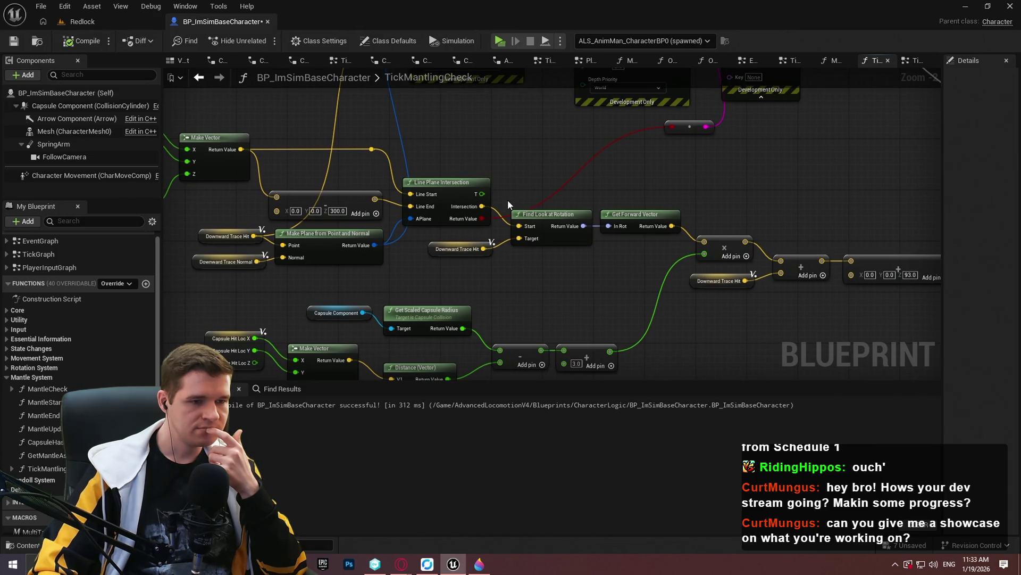
mouse_move(507, 199)
mouse_down()
mouse_move(447, 258)
mouse_move(604, 40)
mouse_move(554, 174)
mouse_move(522, 178)
mouse_up()
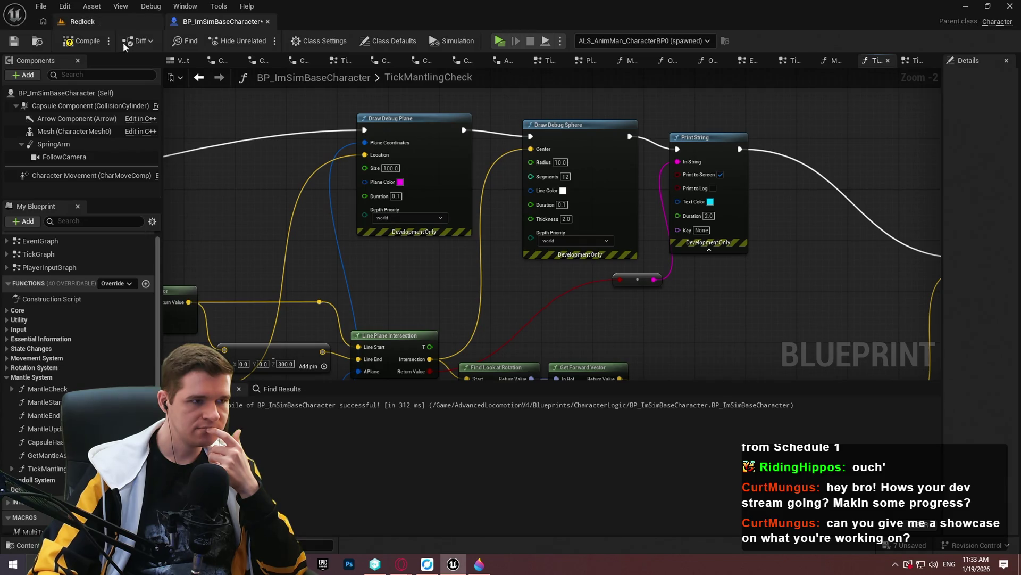
click(91, 35)
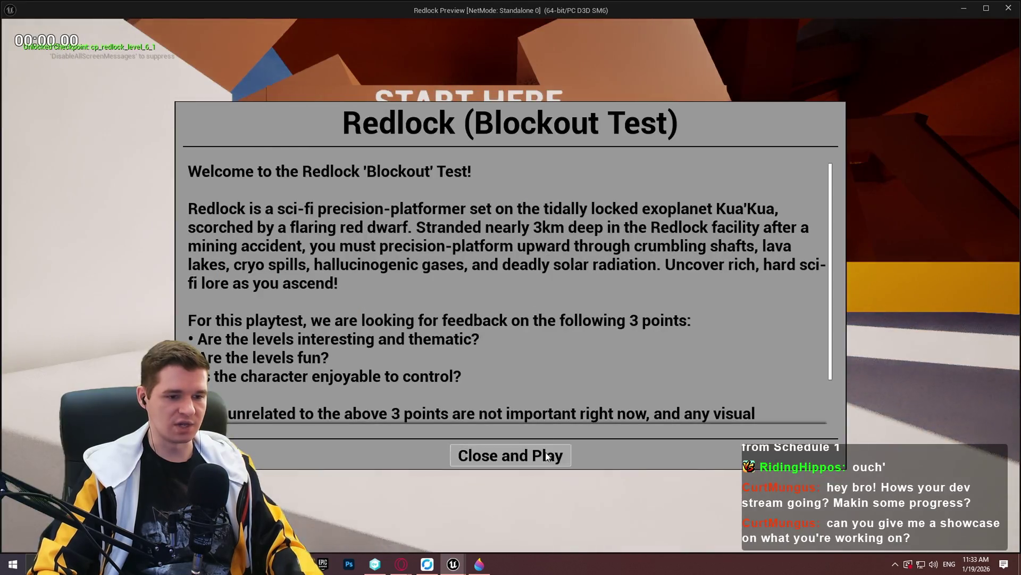
click(548, 454)
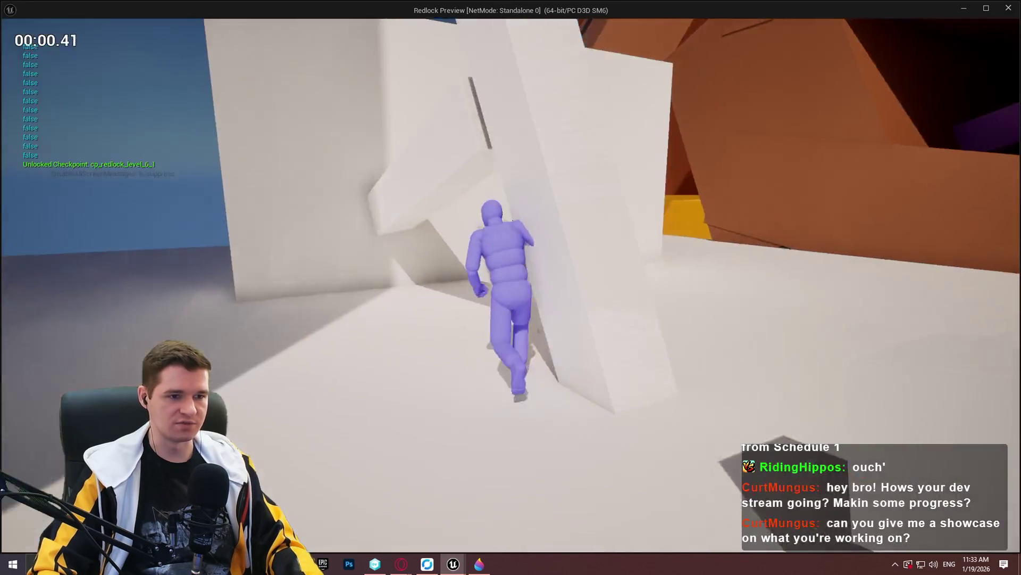
- Run along and jump up several walls watching the magenta planes and printed output, then press Esc
key(w)
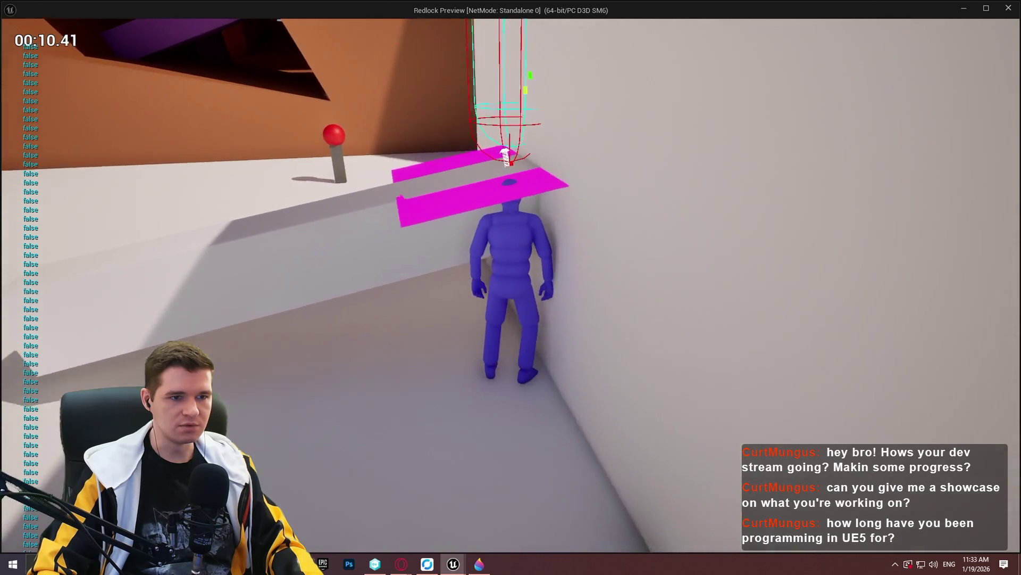
key(w)
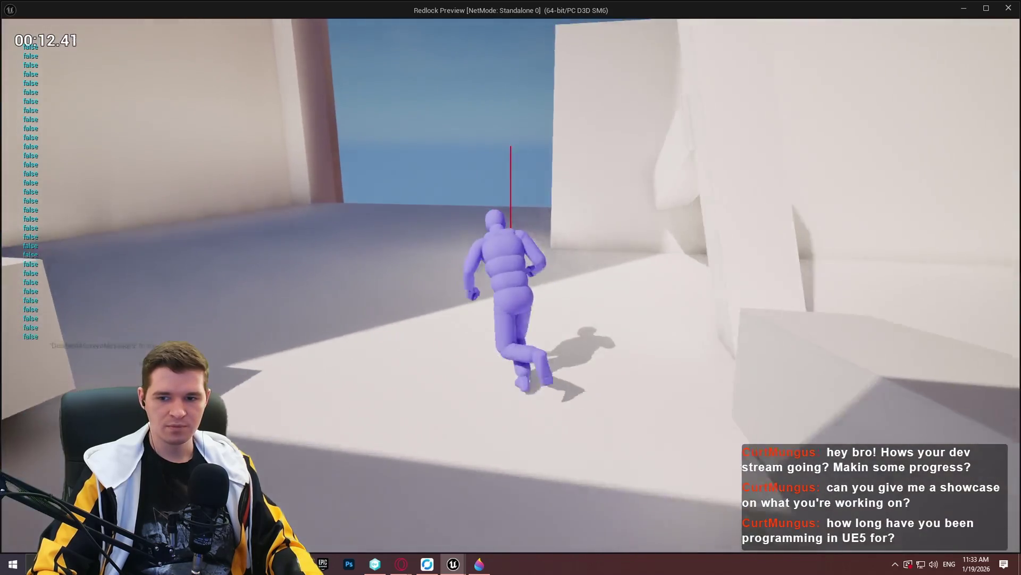
key(space)
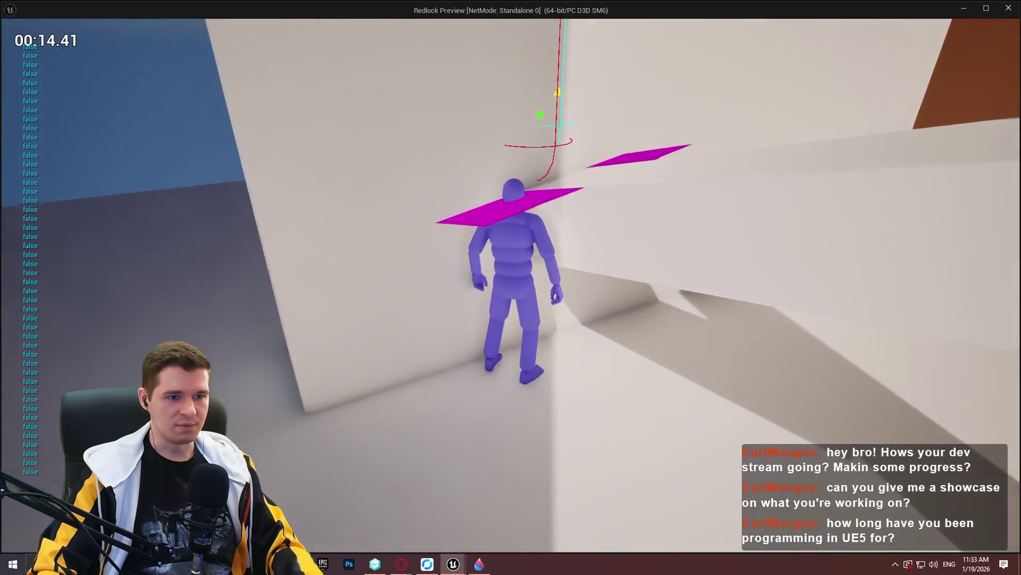
key(w)
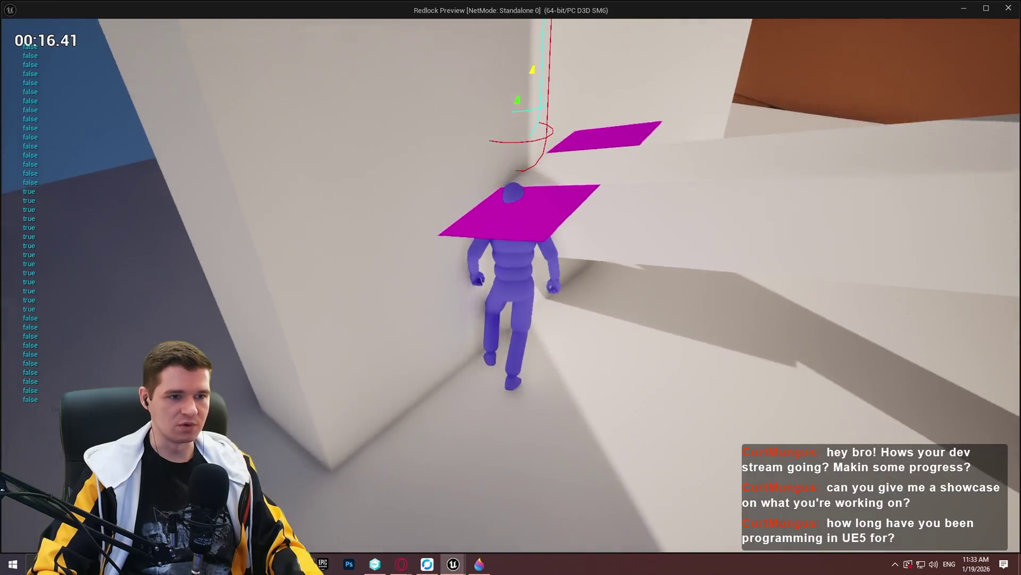
key(w)
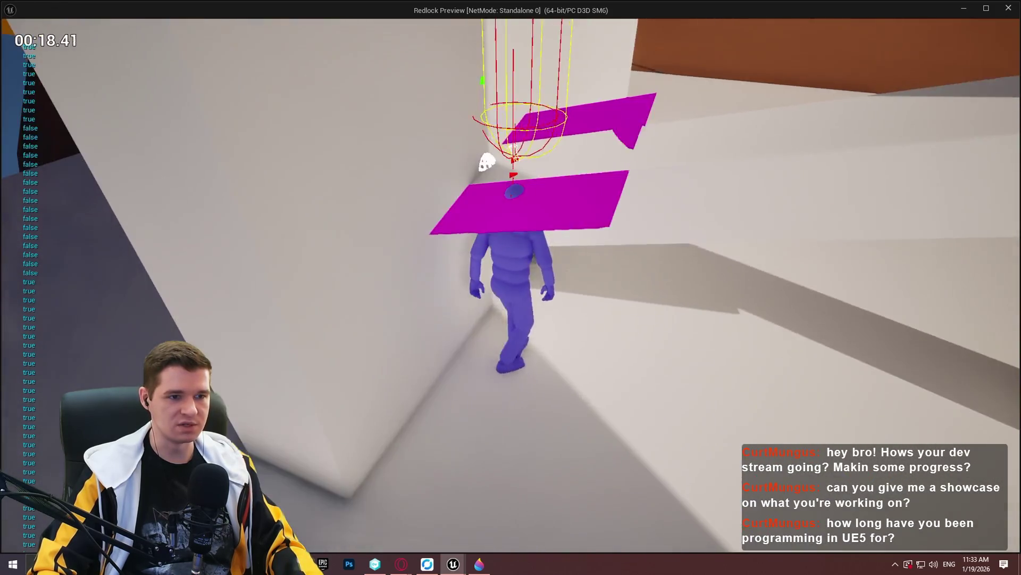
key(w)
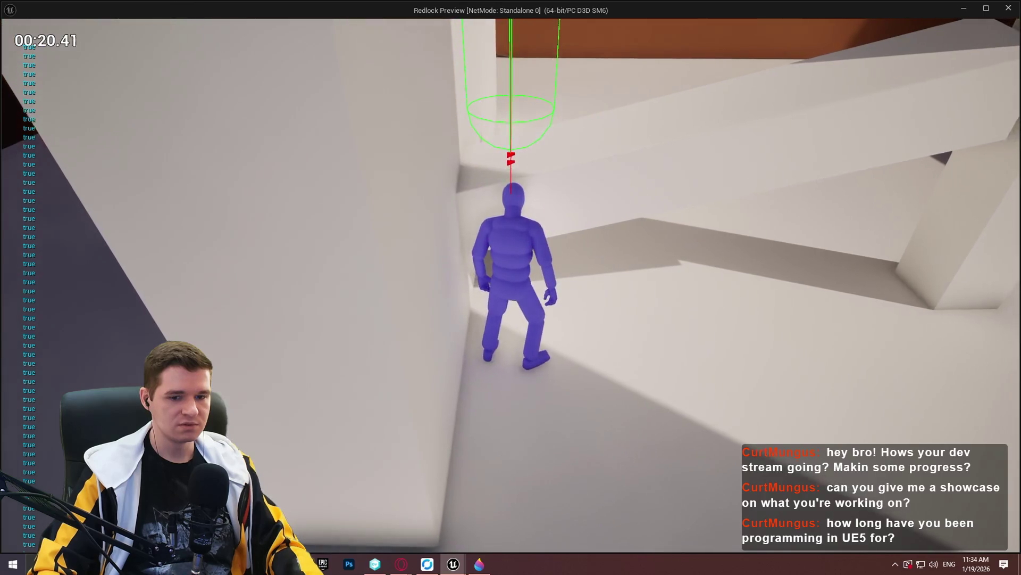
key(w)
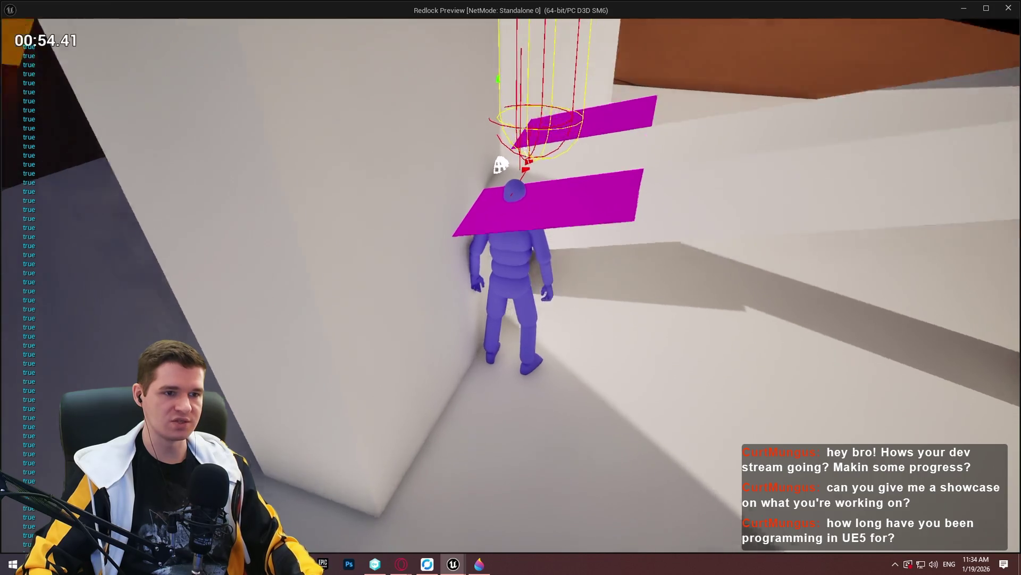
key(w)
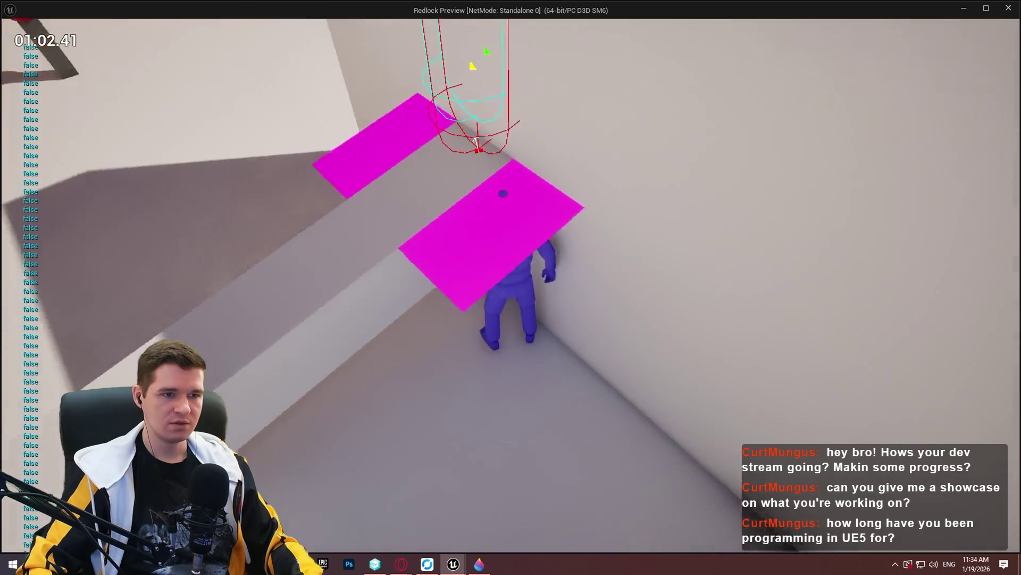
key(space)
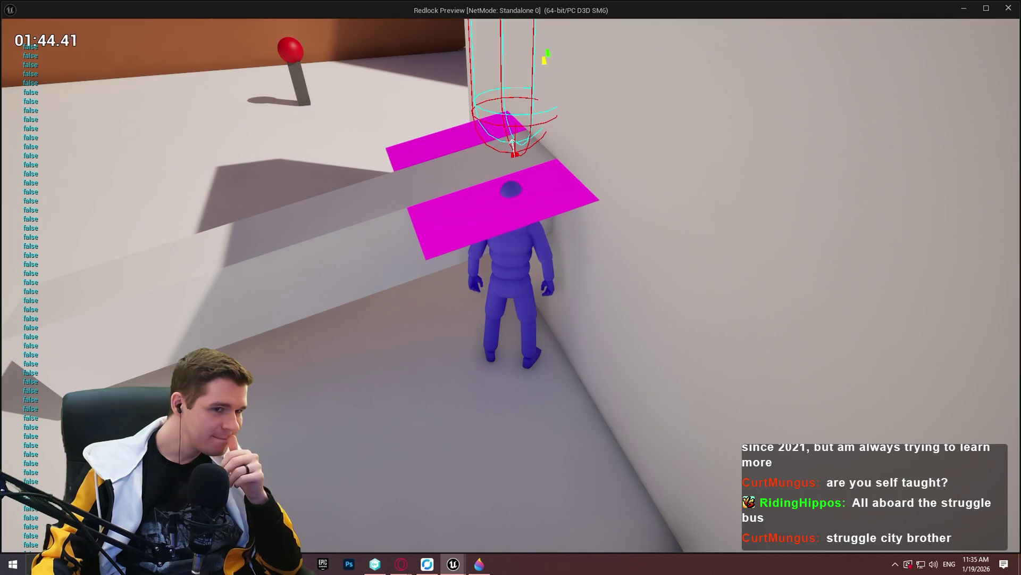
key(Escape)
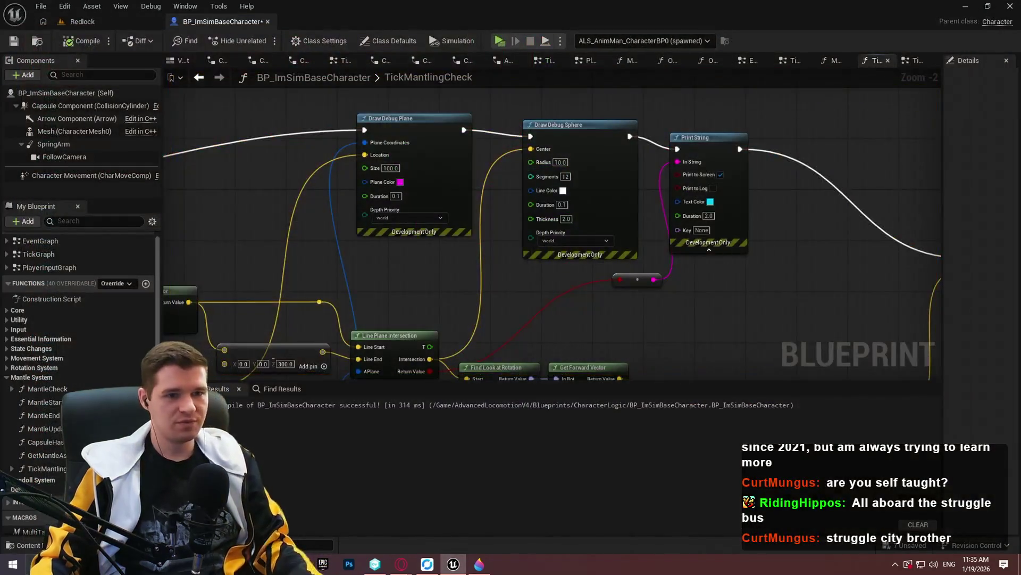
- Run a quick standalone preview of the level, then stop it to return to the editor
mouse_move(616, 184)
mouse_down()
mouse_move(449, 170)
mouse_move(280, 194)
mouse_move(627, 245)
mouse_move(754, 282)
mouse_up()
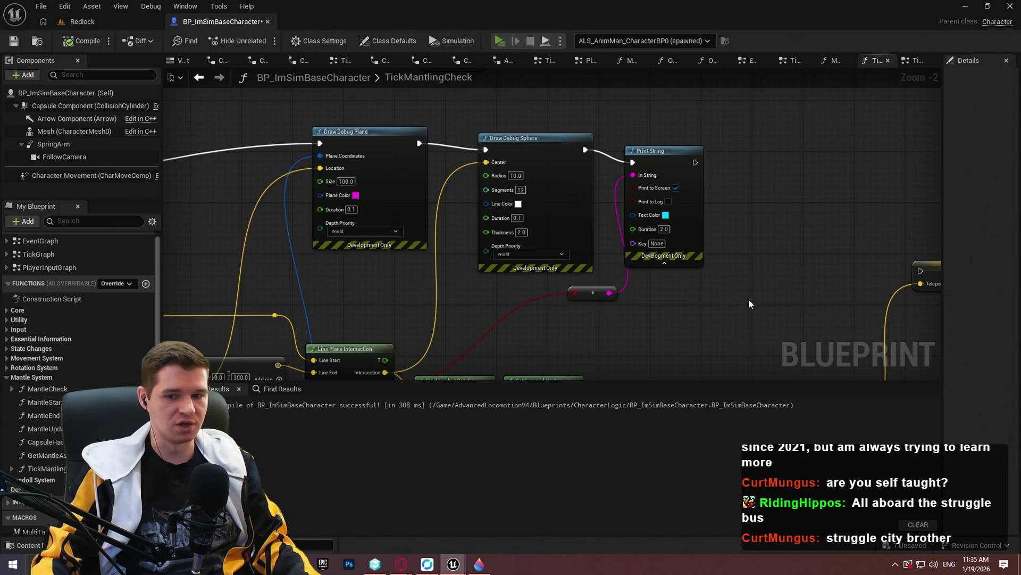
key(alt+p)
click(511, 454)
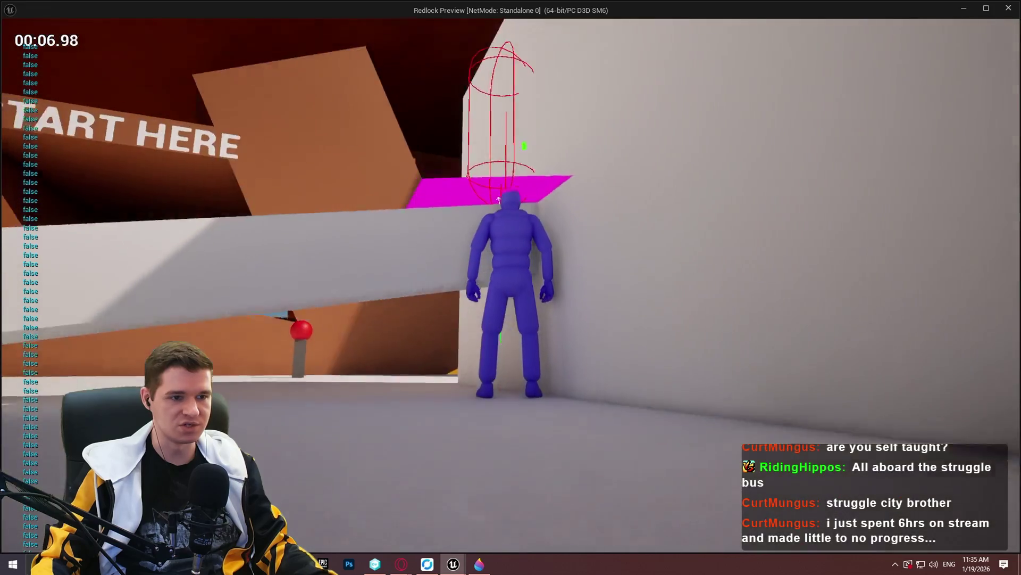
key(Escape)
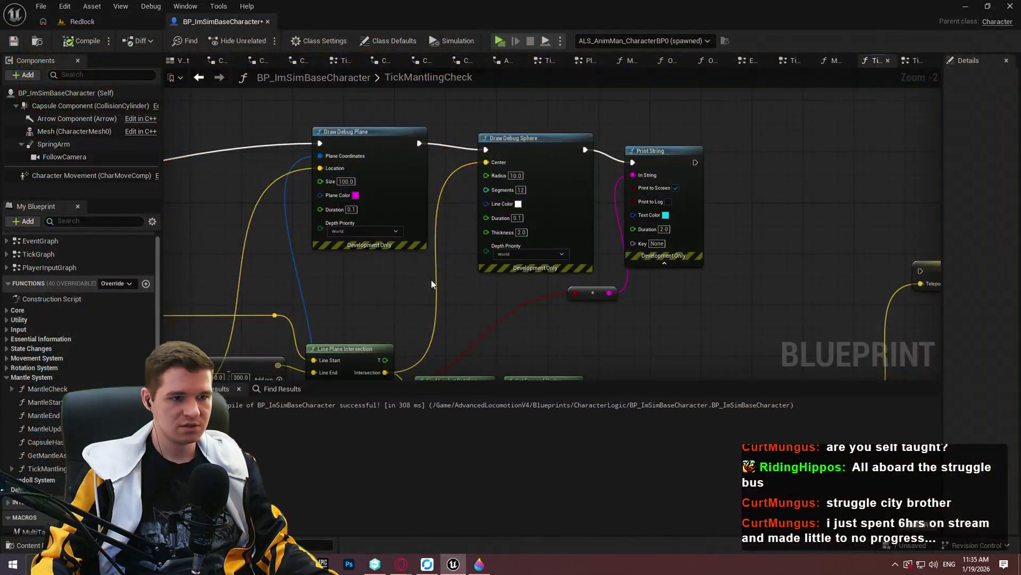
- Wire Make Vector's Return Value into Draw Debug Sphere's Center and recompile the blueprint
scroll(425, 178, up, 2)
drag(426, 178, 614, 231)
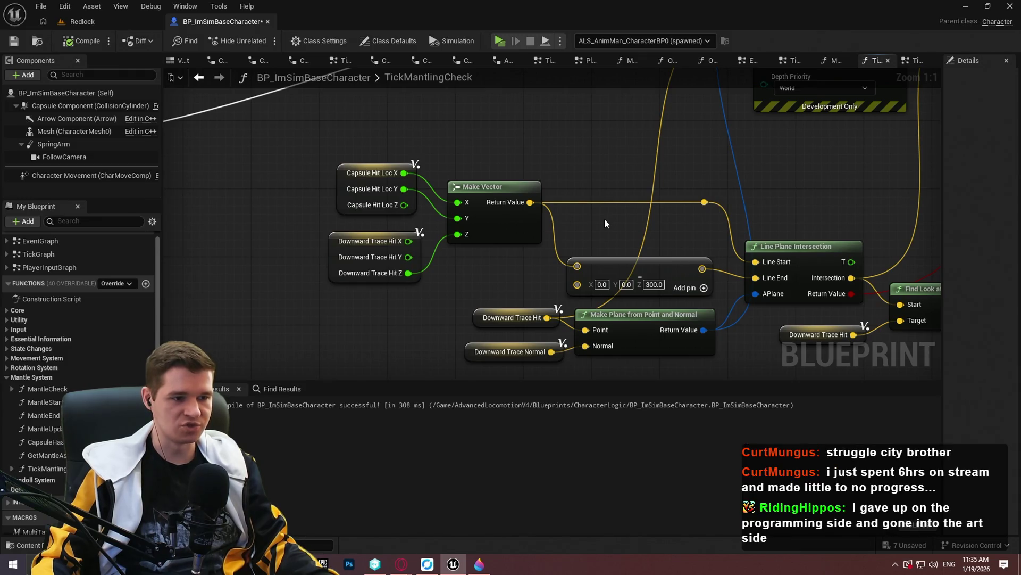
scroll(603, 220, down, 2)
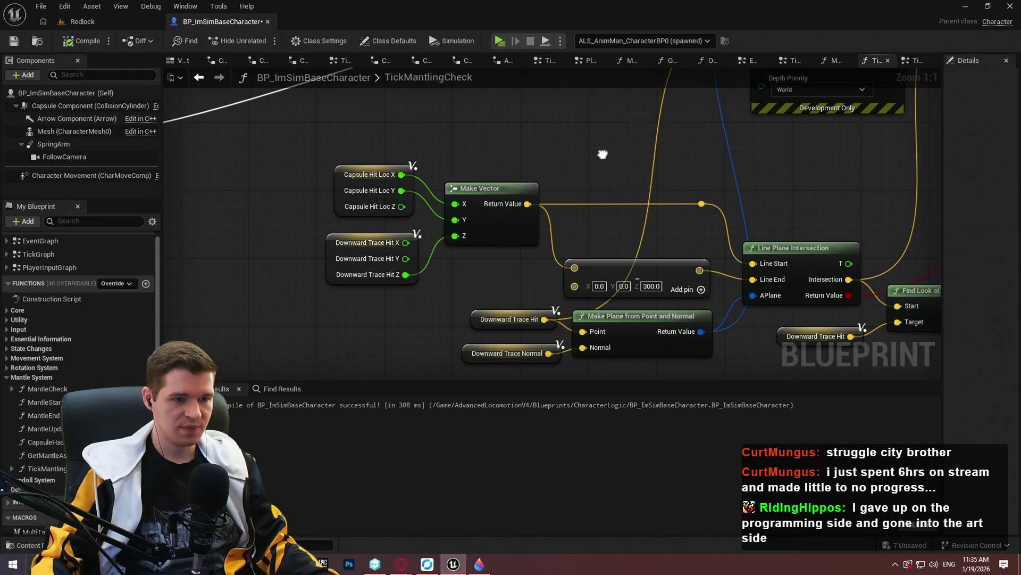
mouse_move(454, 282)
mouse_down()
mouse_move(850, 113)
mouse_move(796, 129)
mouse_up()
click(83, 41)
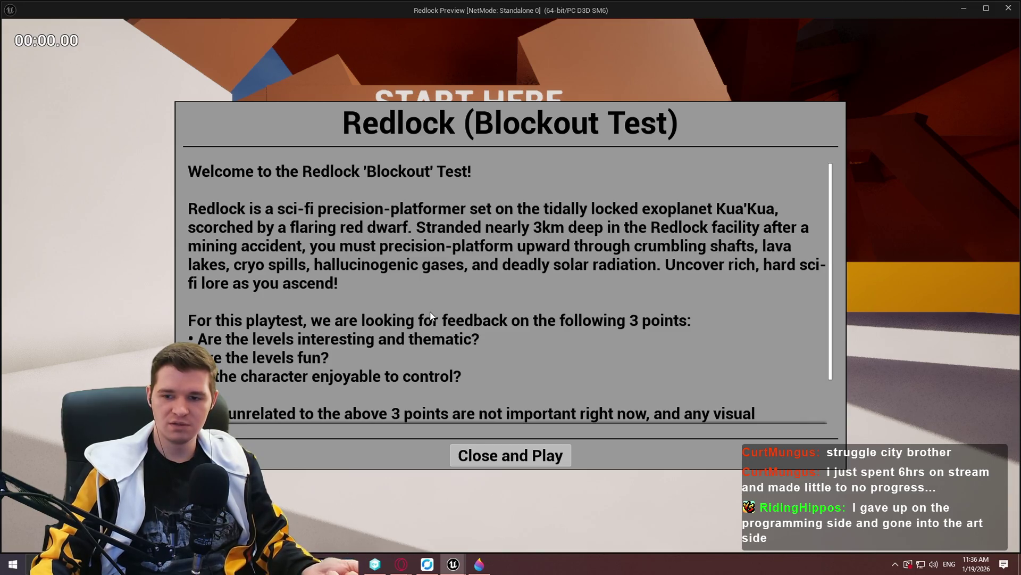
- Playtest the relocated debug sphere beside a wall, then go back to the TickMantlingCheck graph
click(510, 456)
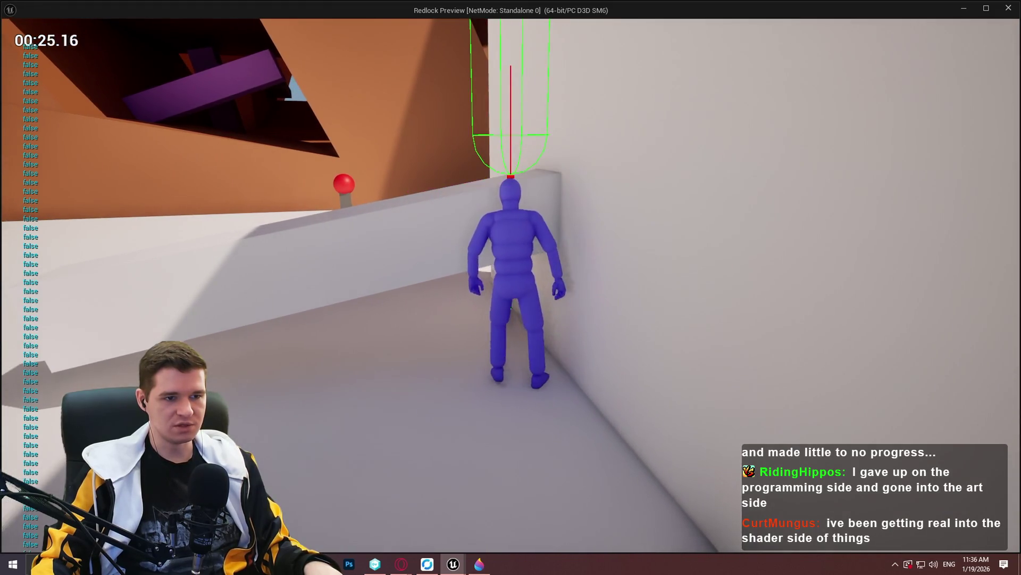
key(Escape)
scroll(366, 205, up, 2)
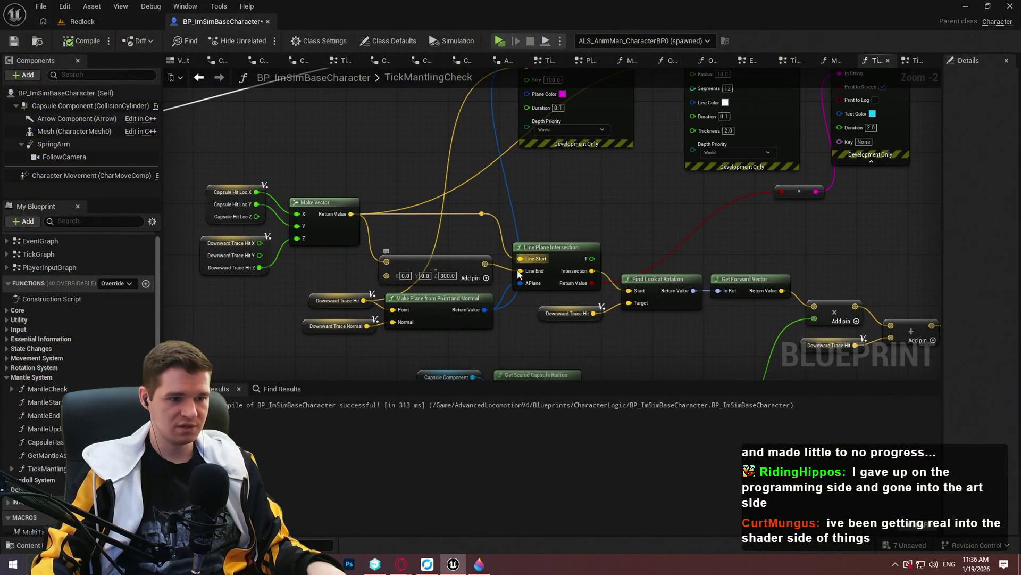
- Launch a playtest and walk the character up to a ledge in wireframe view
drag(490, 261, 490, 409)
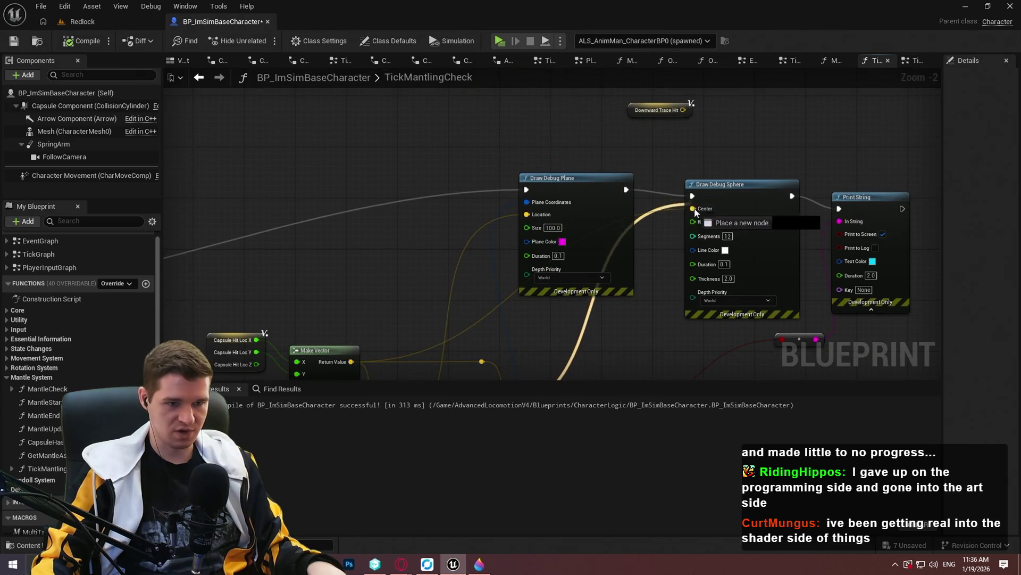
drag(411, 273, 438, 147)
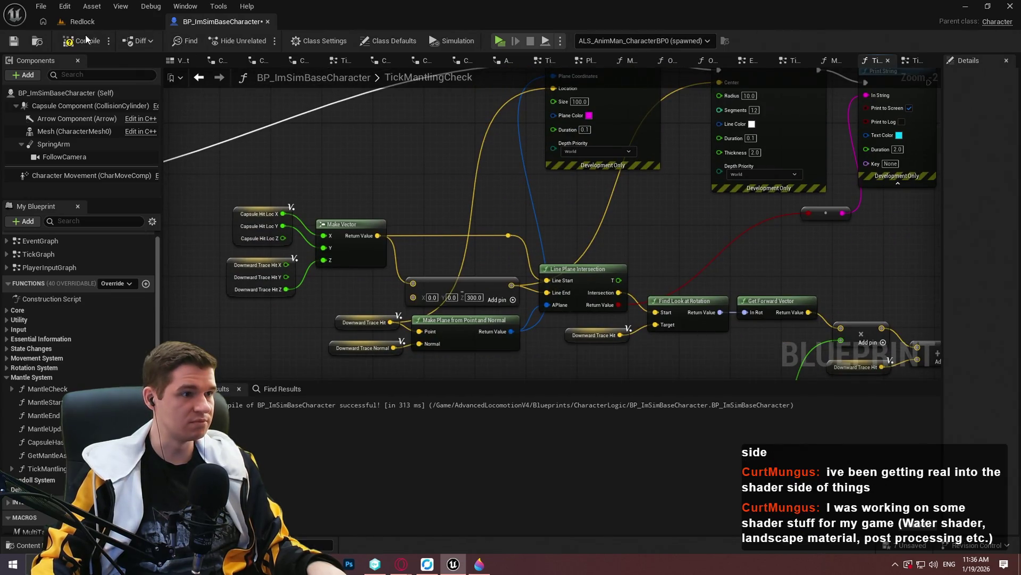
key(alt+p)
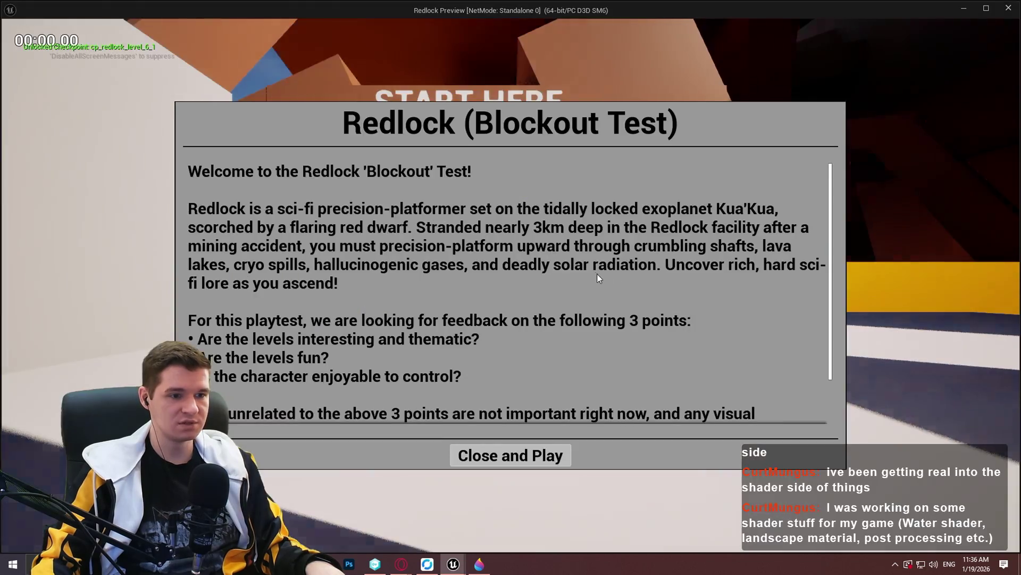
click(511, 454)
key(w)
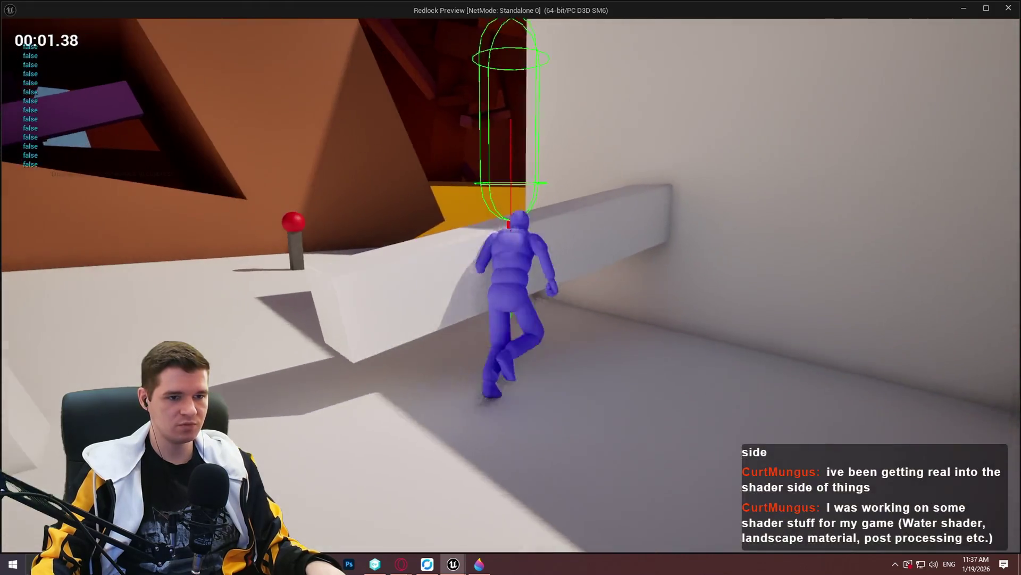
key(F1)
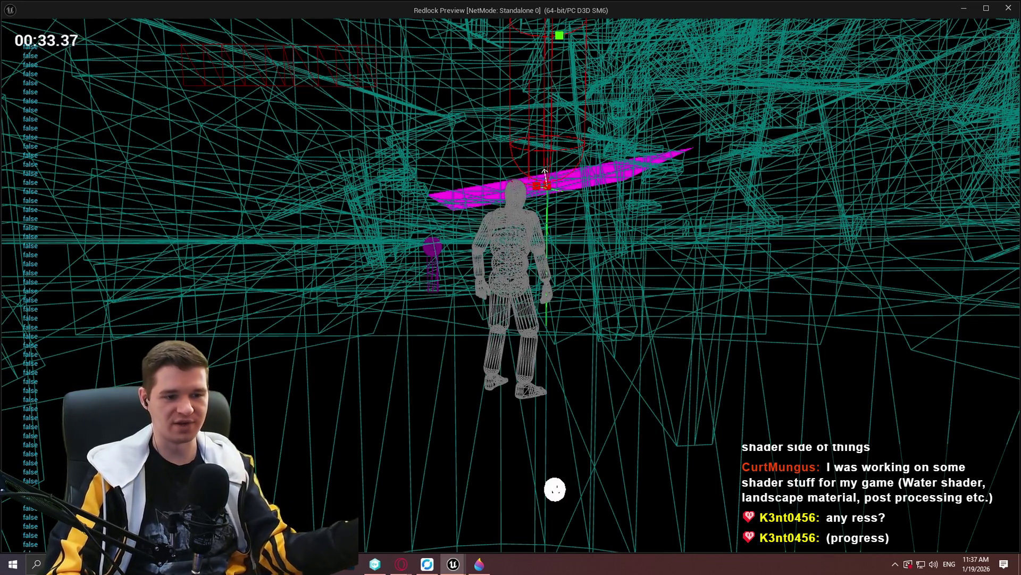
- Capture the magenta debug plane in a Lightshot screenshot, discard it, and return to the graph
mouse_move(555, 489)
mouse_down()
mouse_move(549, 424)
mouse_move(563, 425)
mouse_move(563, 354)
mouse_move(550, 365)
mouse_move(552, 243)
mouse_move(565, 534)
mouse_move(564, 521)
mouse_up()
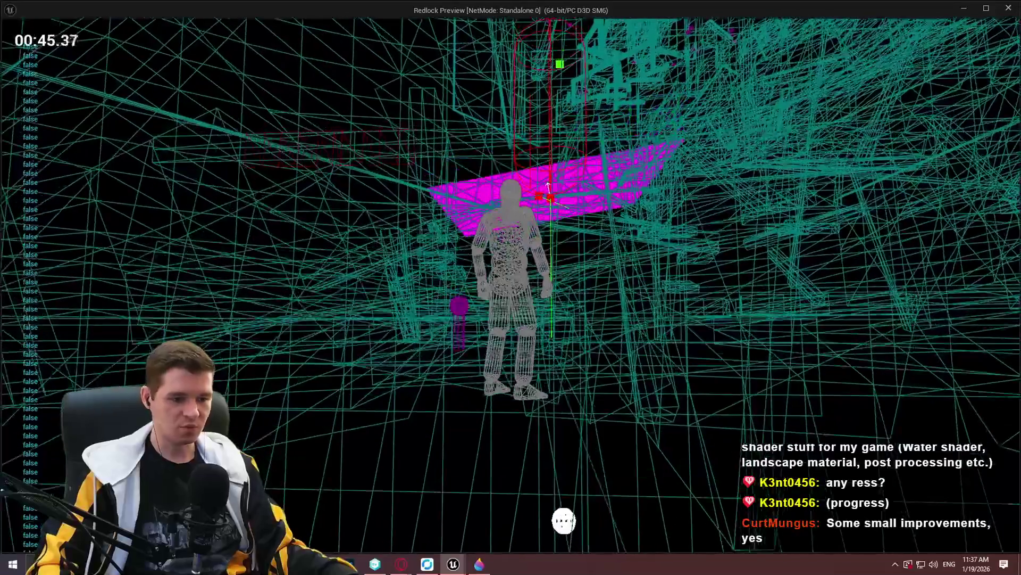
key(Print)
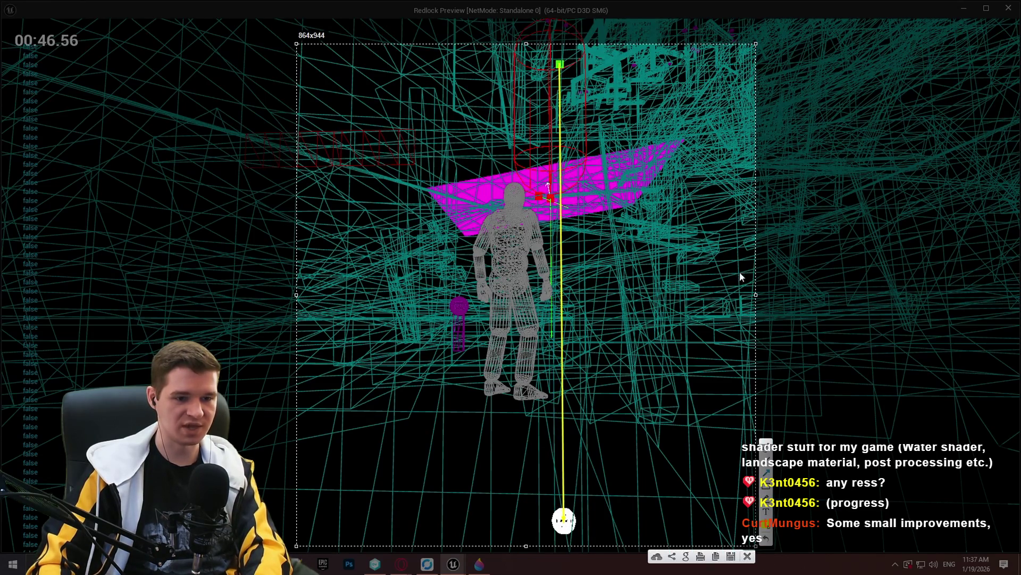
key(ctrl+c)
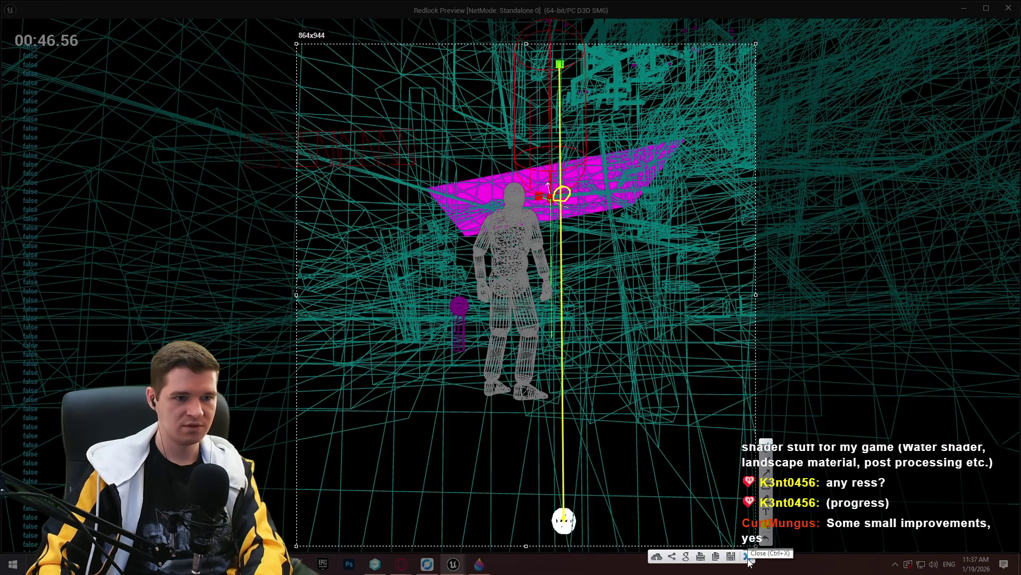
click(748, 556)
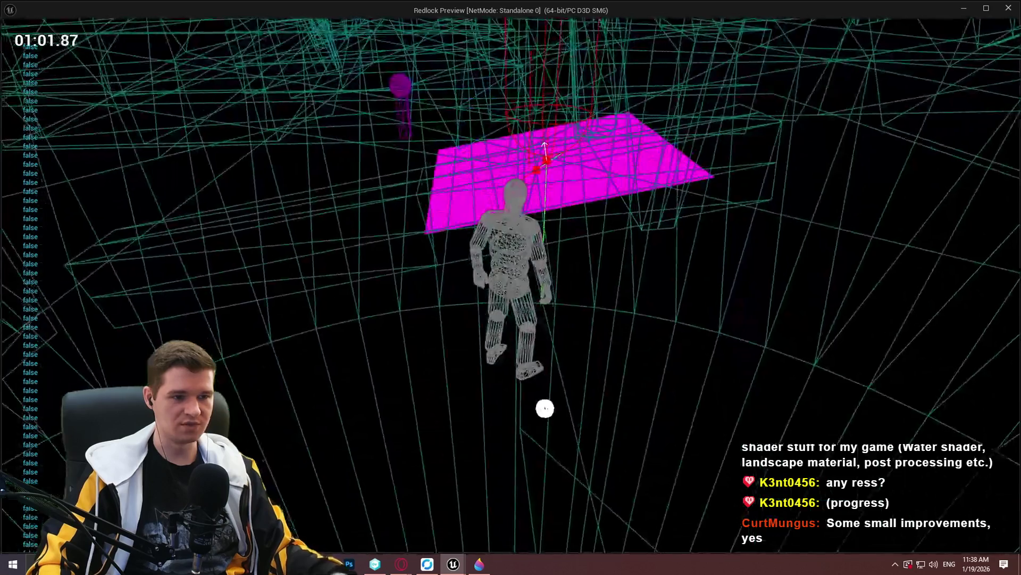
key(Escape)
drag(627, 235, 543, 244)
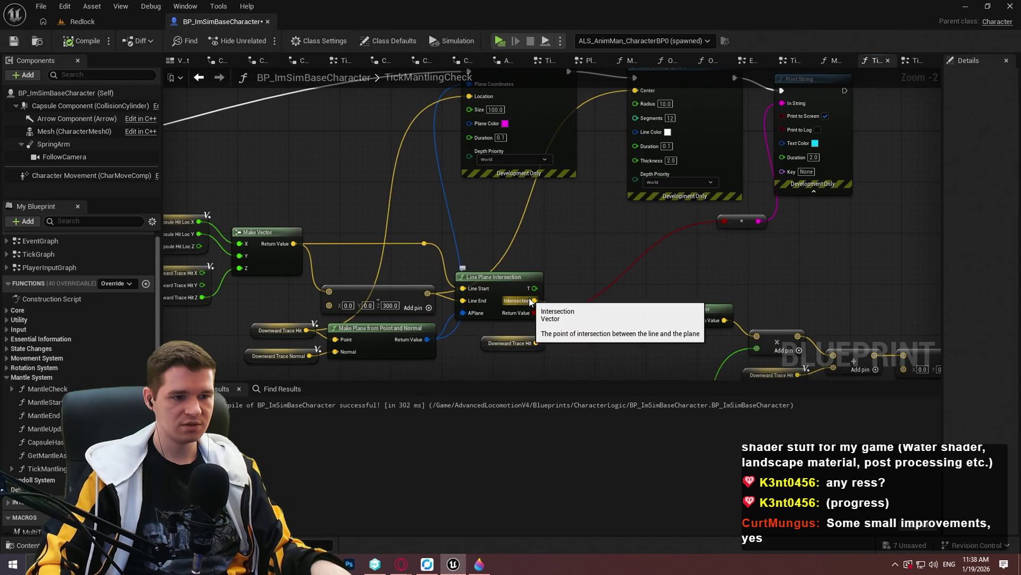
- Playtest in wireframe, watching the magenta debug plane above the character, then stop the preview
drag(648, 88, 648, 196)
right_click(648, 206)
drag(596, 337, 611, 168)
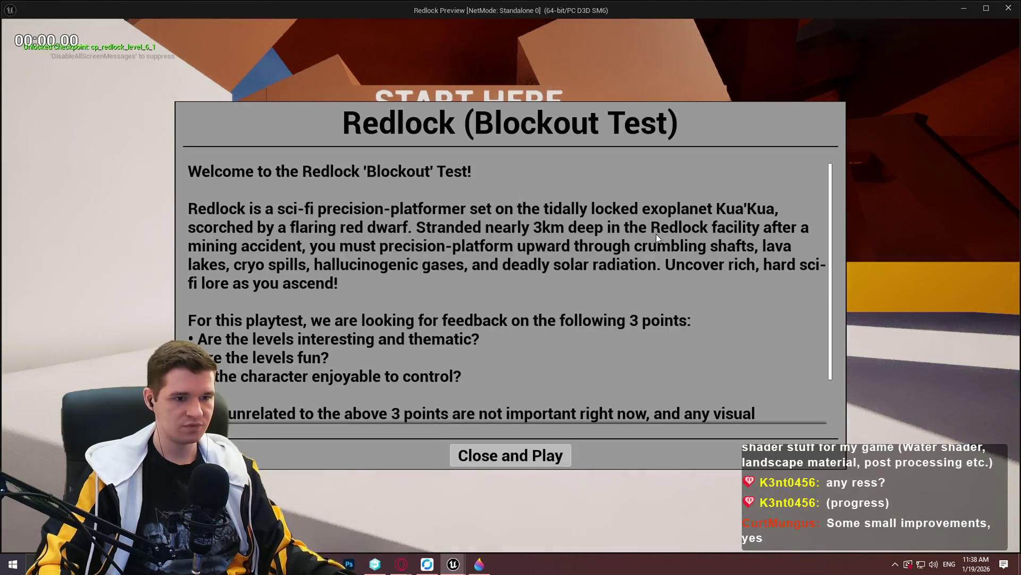
click(499, 461)
key(F1)
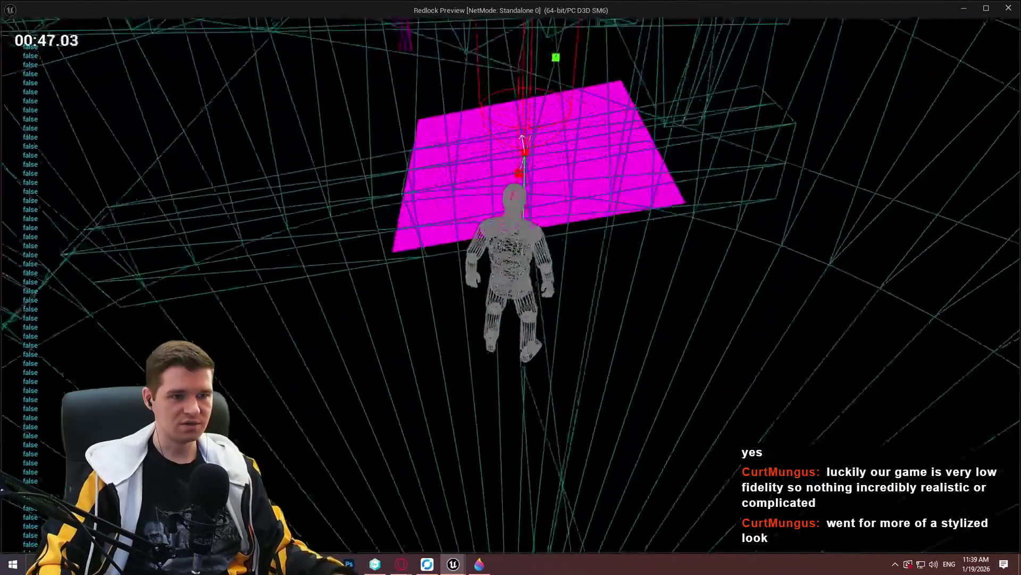
key(Escape)
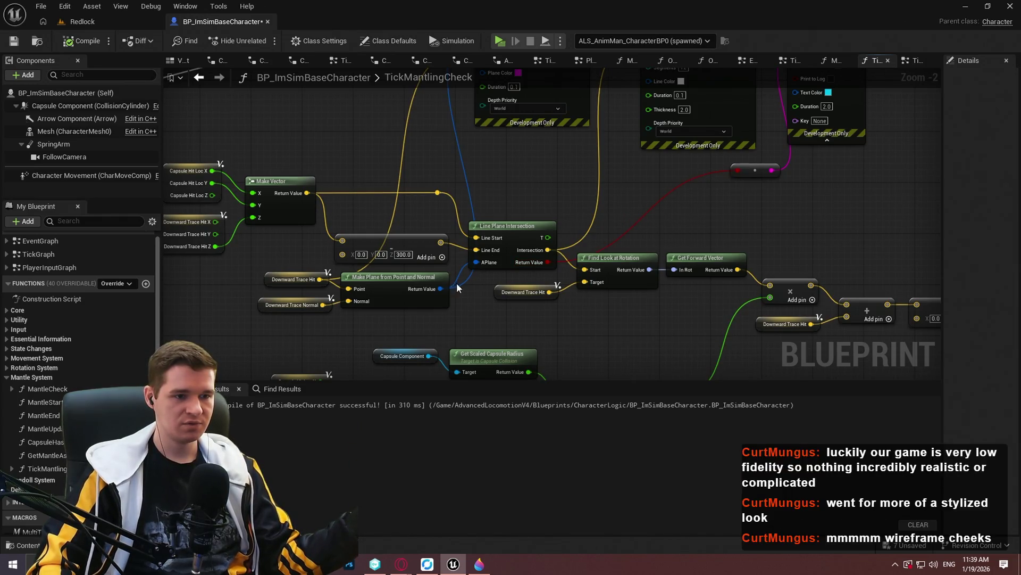
- Delete the reroute node feeding Print String's In String so it reverts to 'Hello'
drag(358, 323, 386, 311)
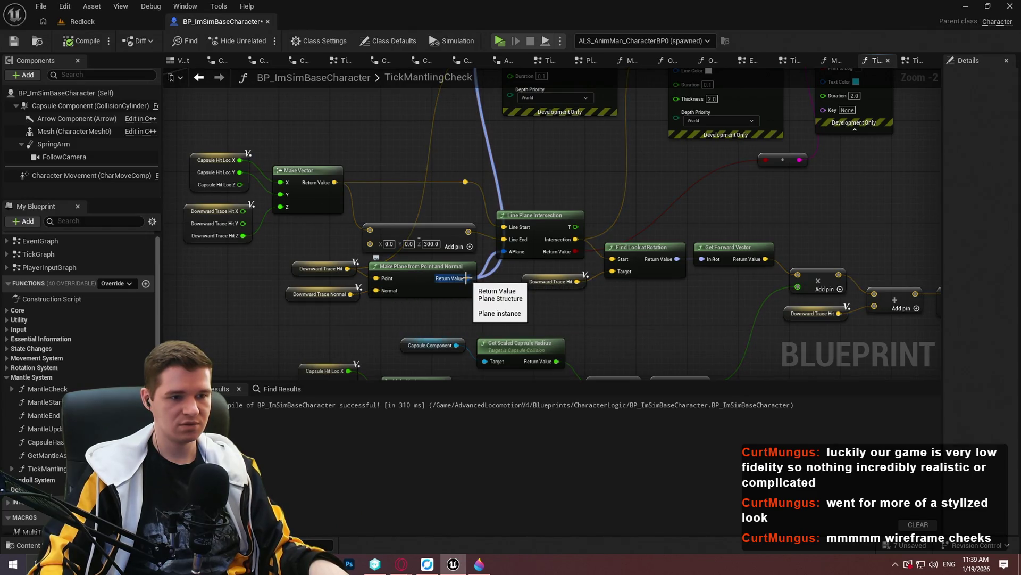
mouse_move(603, 164)
mouse_down()
mouse_move(570, 296)
mouse_move(542, 207)
mouse_up()
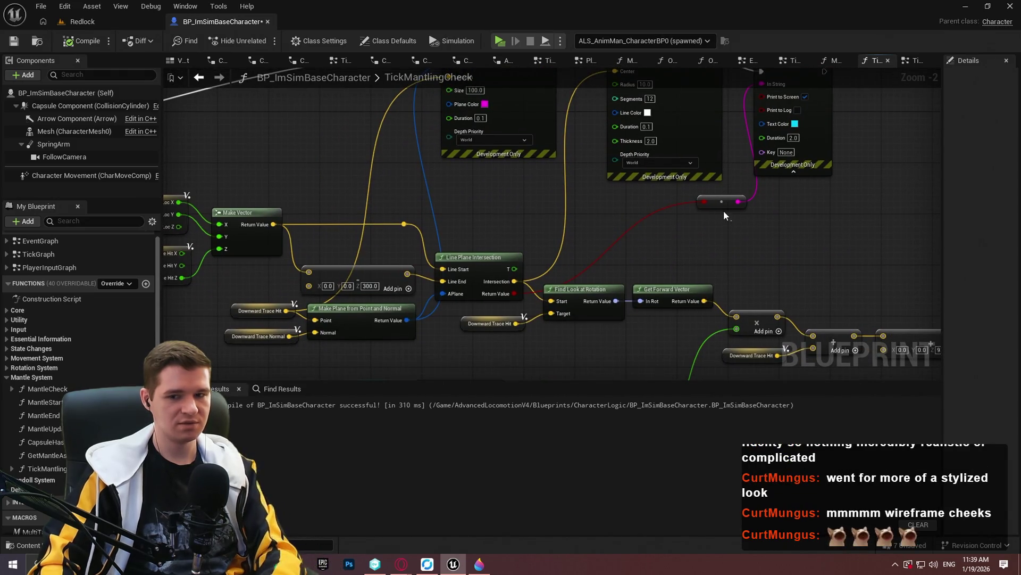
key(Delete)
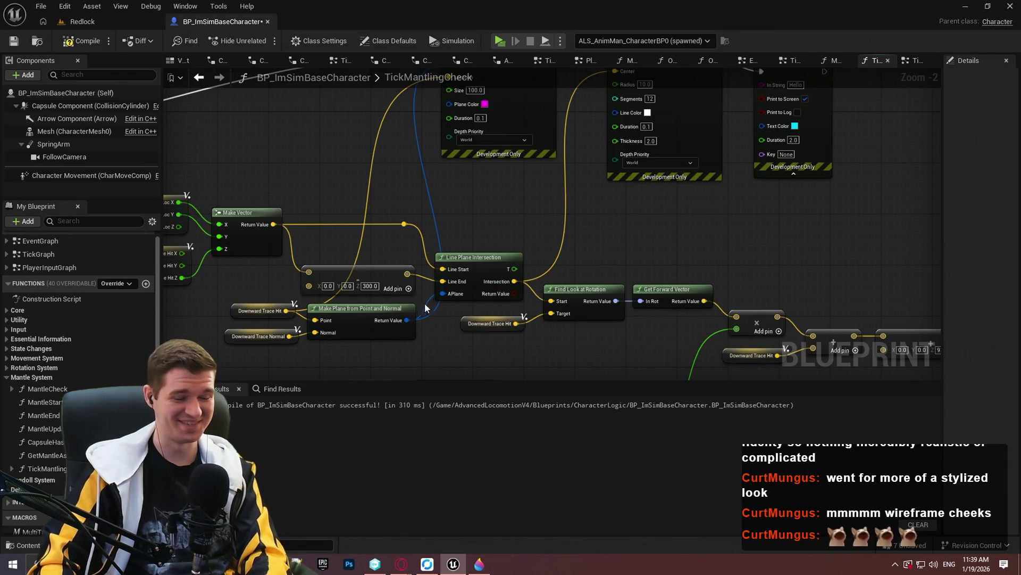
- Delete the stray Downward Trace Hit node from the TickMantlingCheck graph
drag(786, 86, 787, 288)
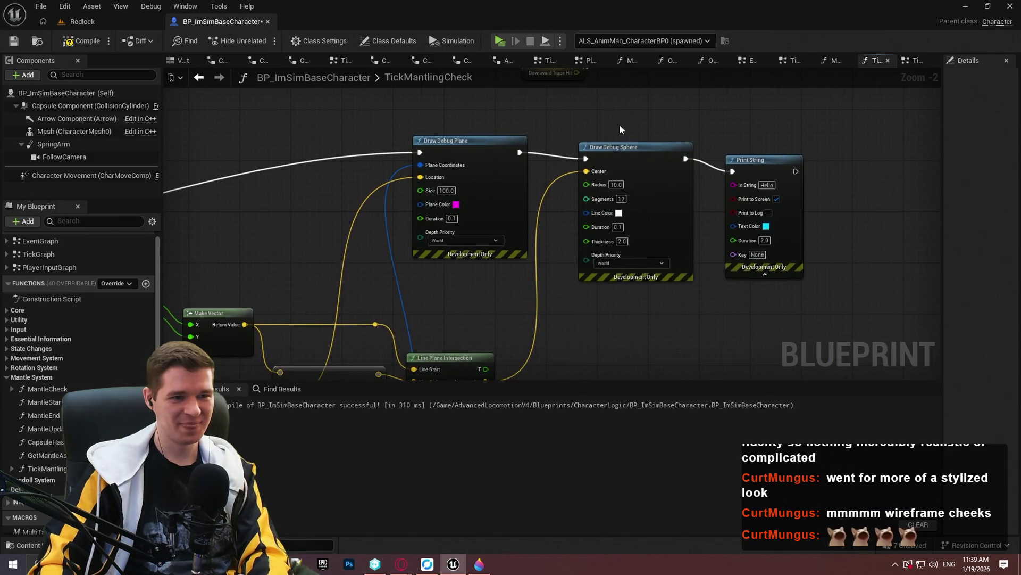
drag(628, 157, 518, 96)
key(Delete)
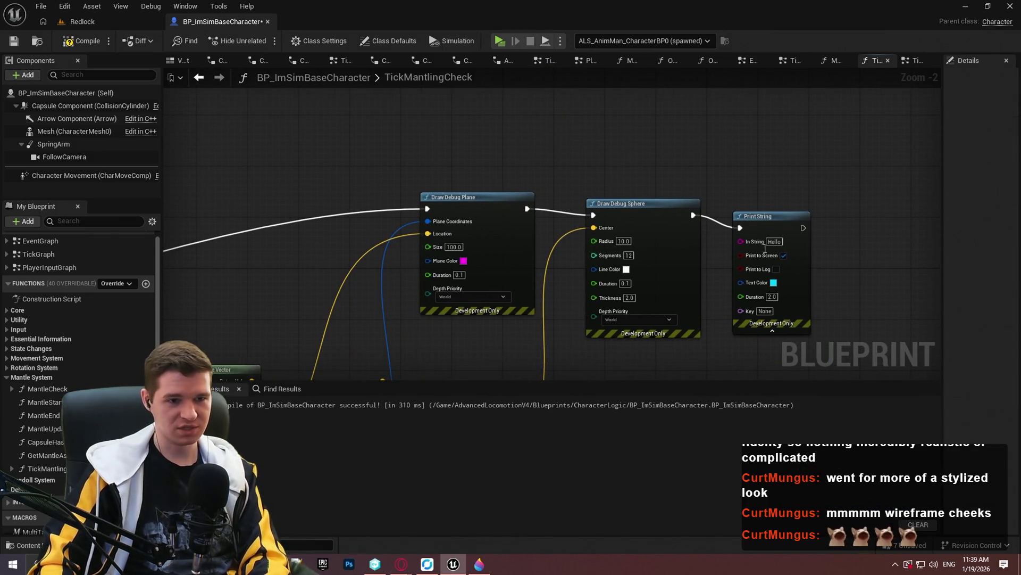
mouse_move(740, 242)
mouse_down()
mouse_move(545, 530)
mouse_move(672, 255)
mouse_up()
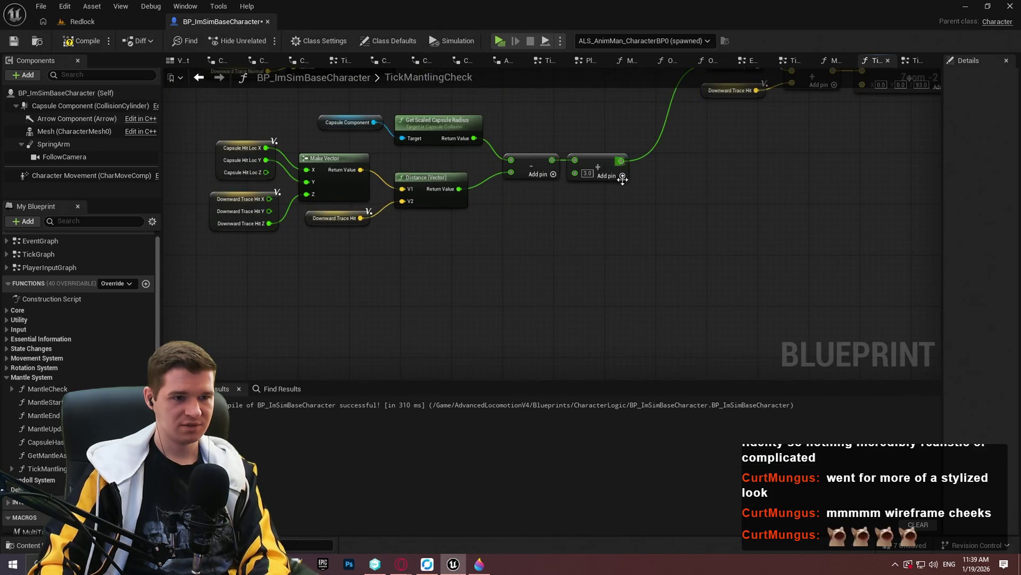
right_click(457, 310)
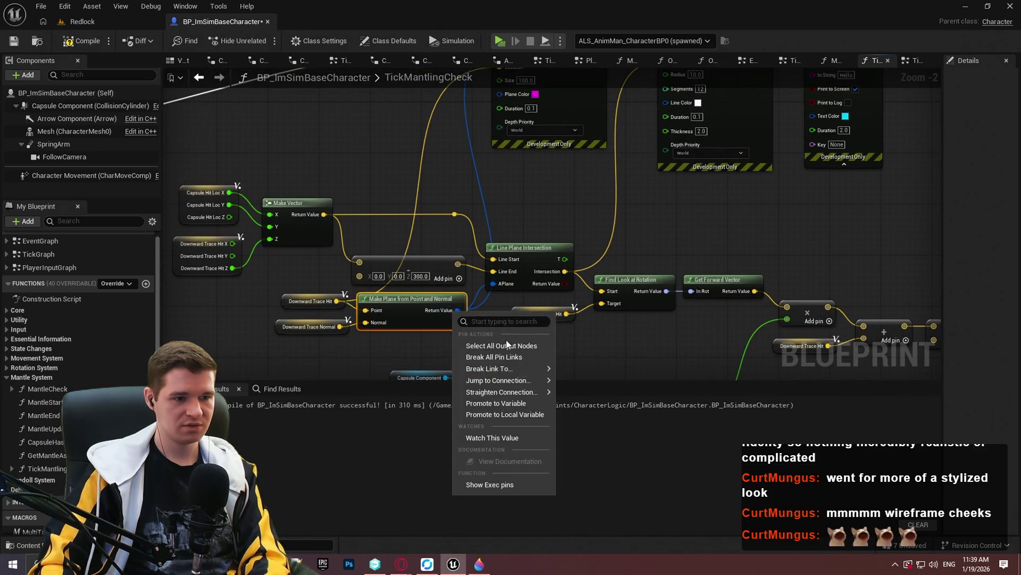
- Add a Break Plane node on Make Plane's Return Value
click(490, 321)
mouse_move(456, 310)
mouse_down()
mouse_move(700, 221)
mouse_move(728, 194)
mouse_up()
text(vec)
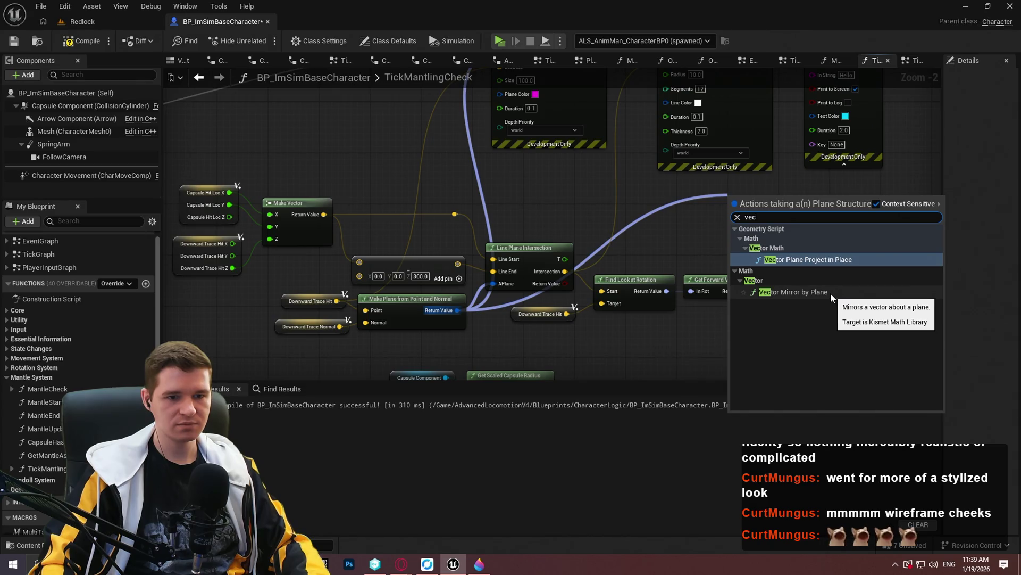
key(Escape)
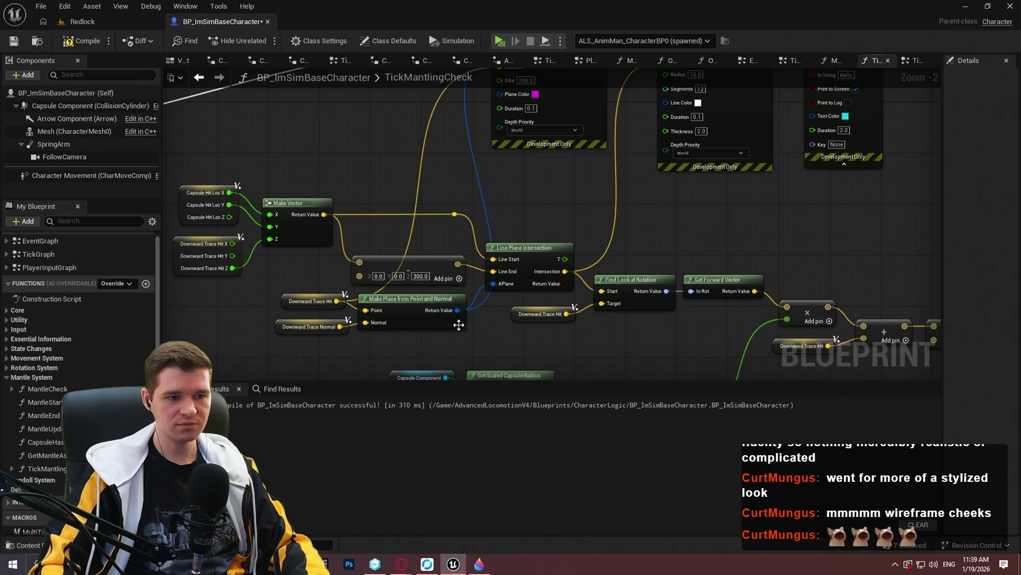
mouse_move(455, 314)
mouse_down()
mouse_move(665, 199)
mouse_move(698, 208)
mouse_move(569, 263)
mouse_up()
text(break)
click(764, 242)
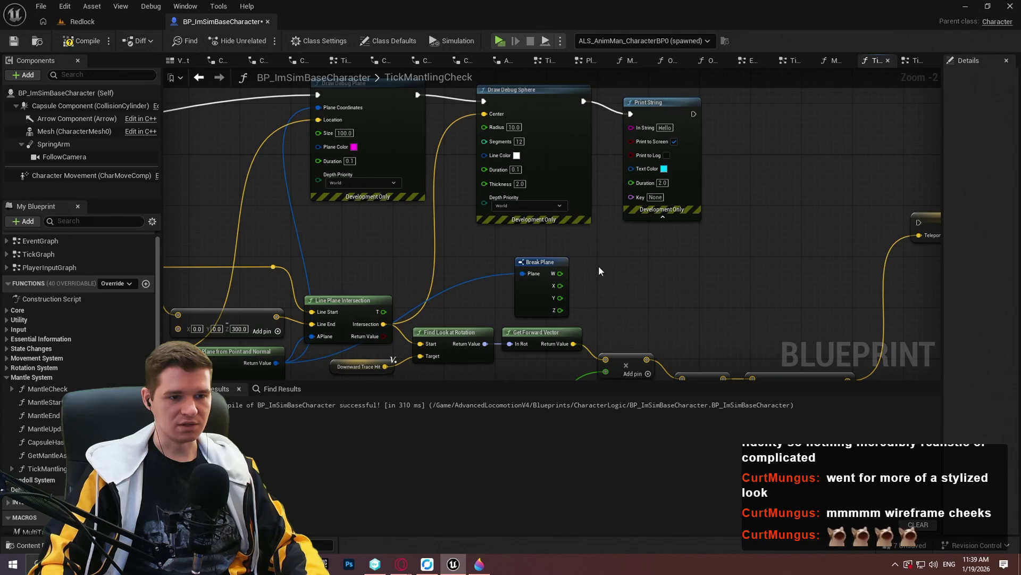
- Add an Append node feeding Print String's In String, placed beside Print String
right_click(623, 261)
text(append)
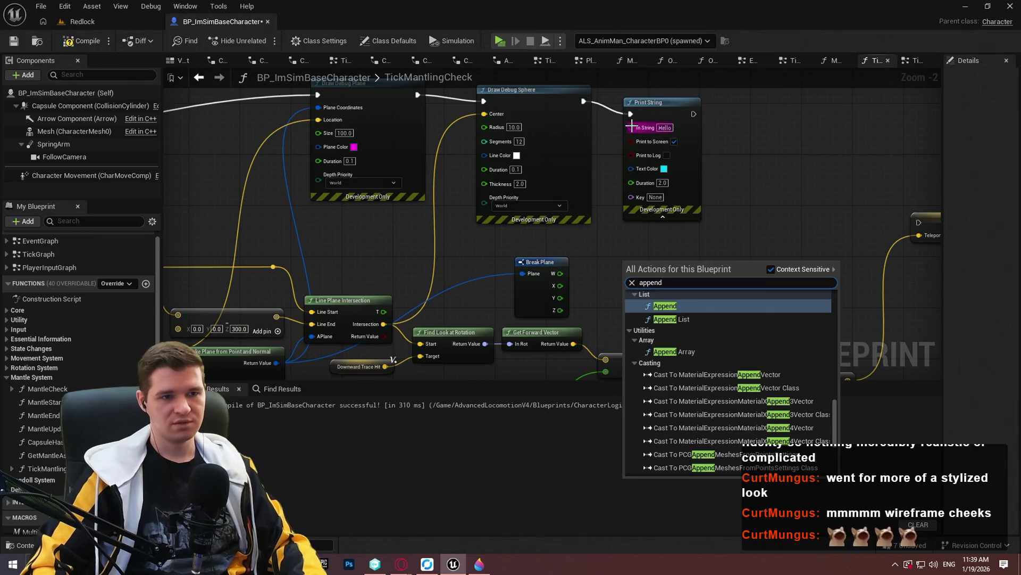
drag(630, 128, 670, 275)
text(ppend)
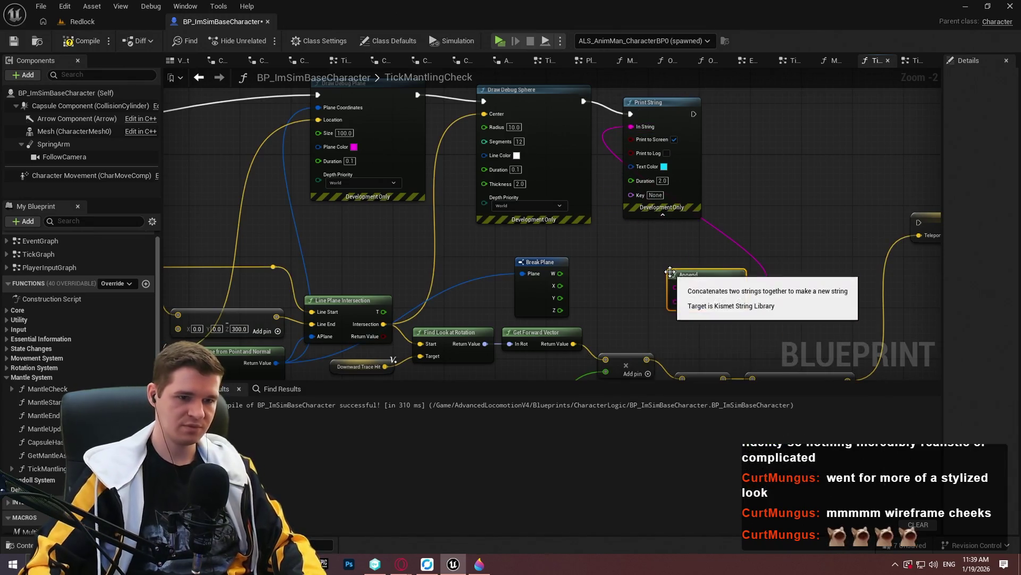
click(737, 308)
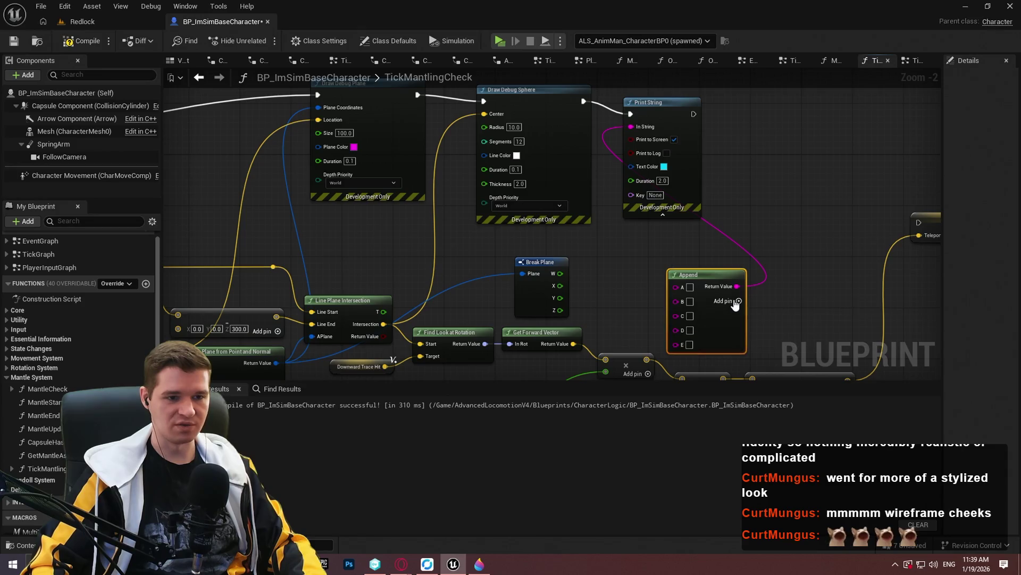
drag(703, 274, 760, 172)
- Wire the plane's W, X, Y and Z values into Append, adding two extra pins
mouse_move(556, 275)
mouse_down()
mouse_move(775, 176)
mouse_move(735, 197)
mouse_up()
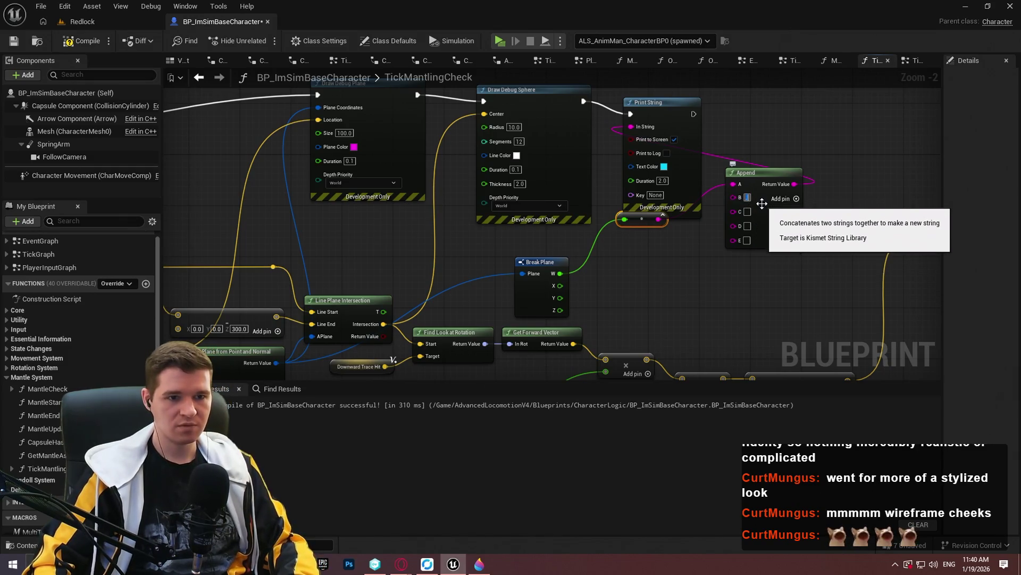
mouse_move(561, 286)
mouse_down()
mouse_move(740, 210)
mouse_move(635, 276)
mouse_move(560, 298)
mouse_up()
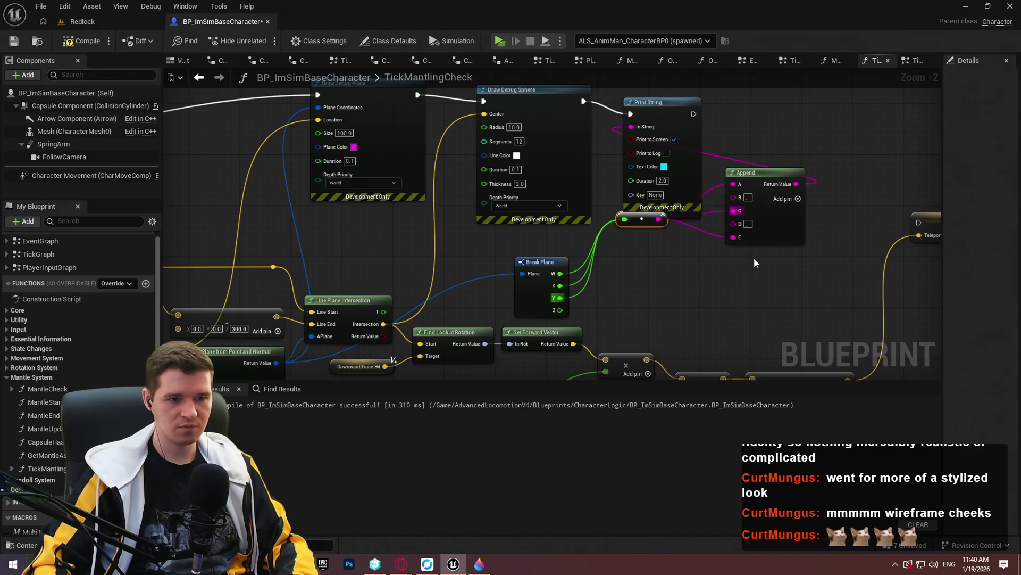
click(797, 198)
click(797, 198)
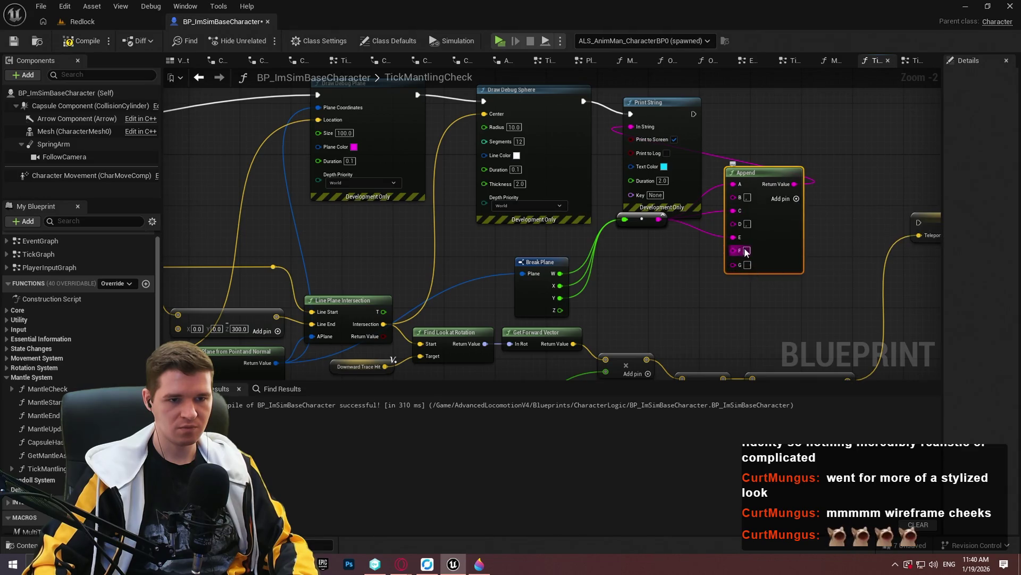
mouse_move(735, 264)
mouse_down()
mouse_move(583, 315)
mouse_move(557, 311)
mouse_up()
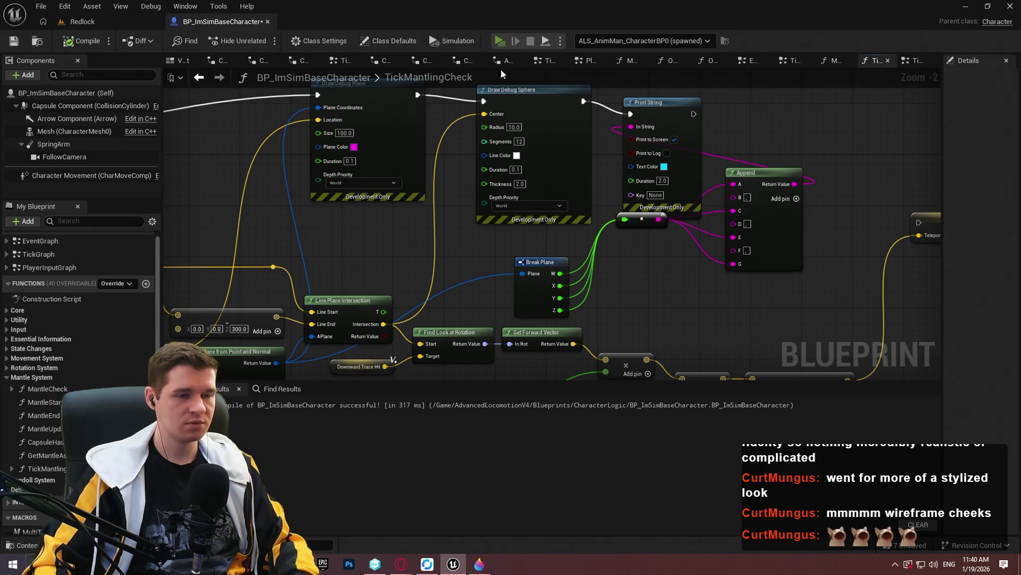
click(500, 40)
- Start playing and screenshot the printed plane values at the top-left of the screen
click(511, 458)
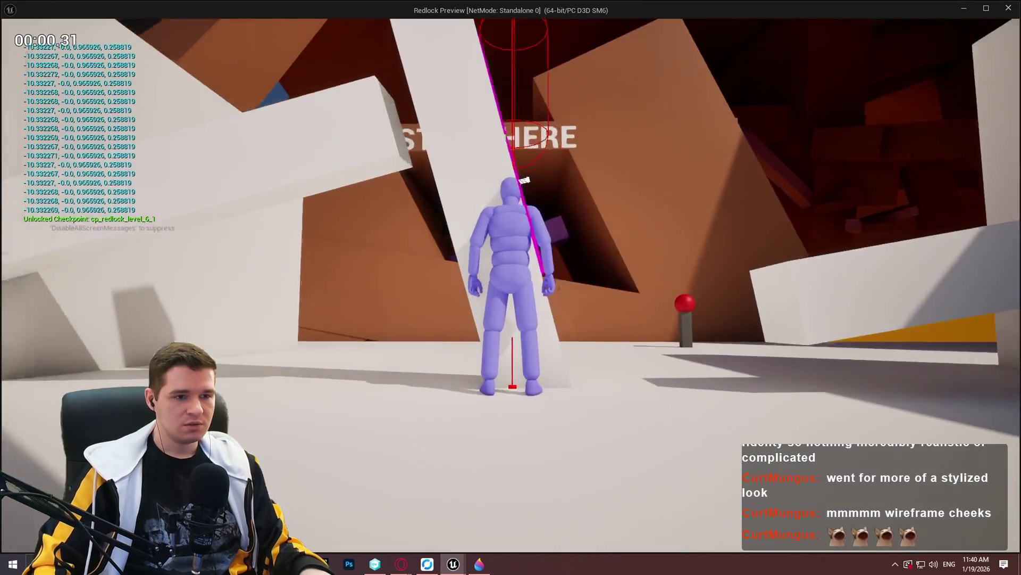
key(w)
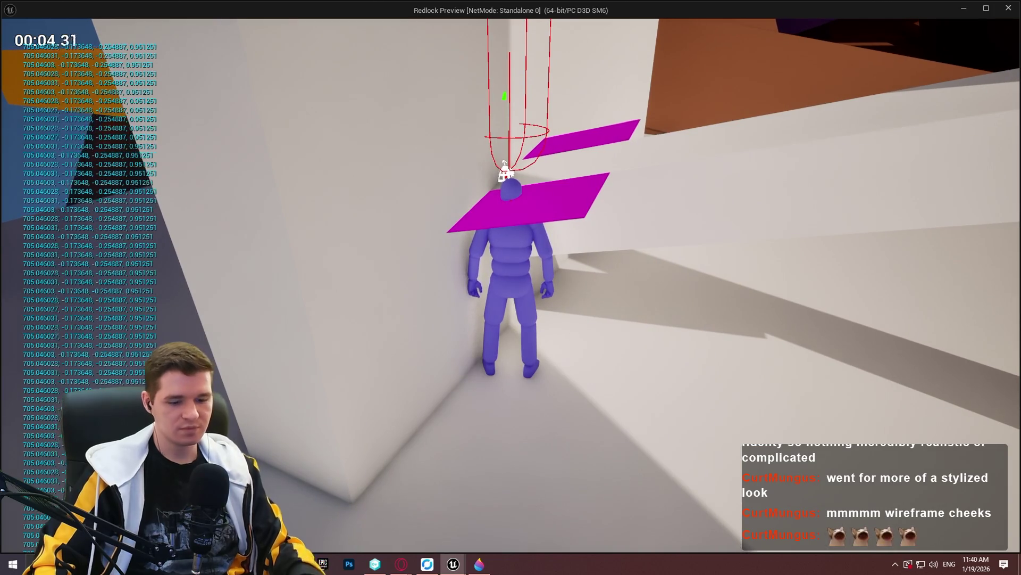
key(Print)
mouse_move(4, 76)
mouse_down()
mouse_move(211, 164)
mouse_move(197, 150)
mouse_up()
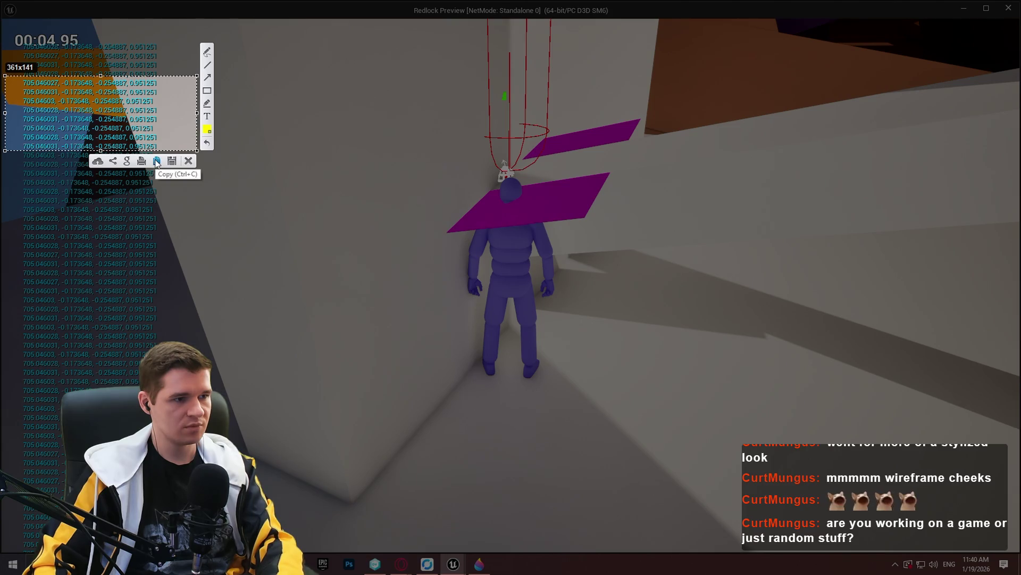
click(189, 162)
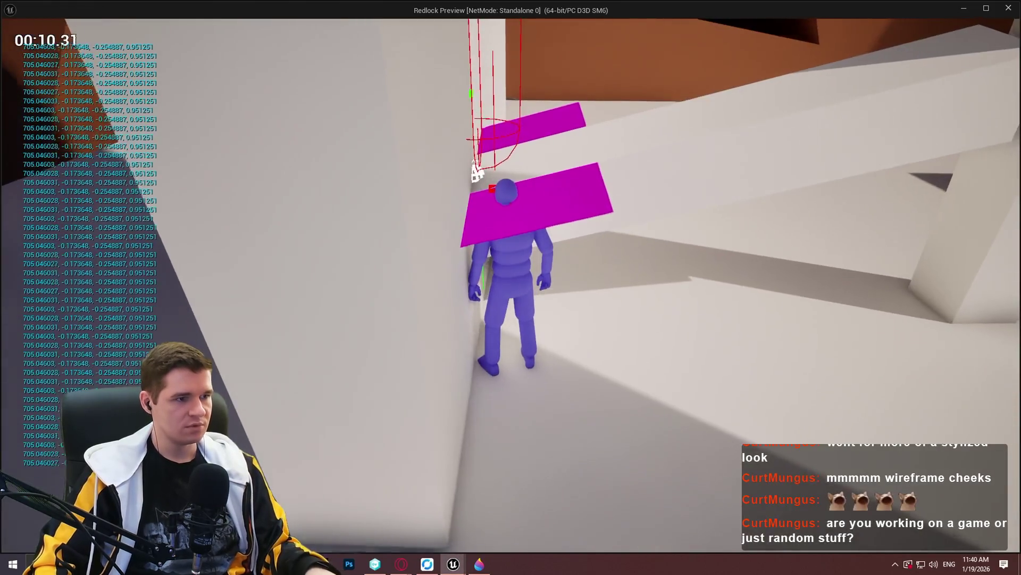
- Run and jump at the walls to trigger the mantle ledge traces and debug planes
key(w)
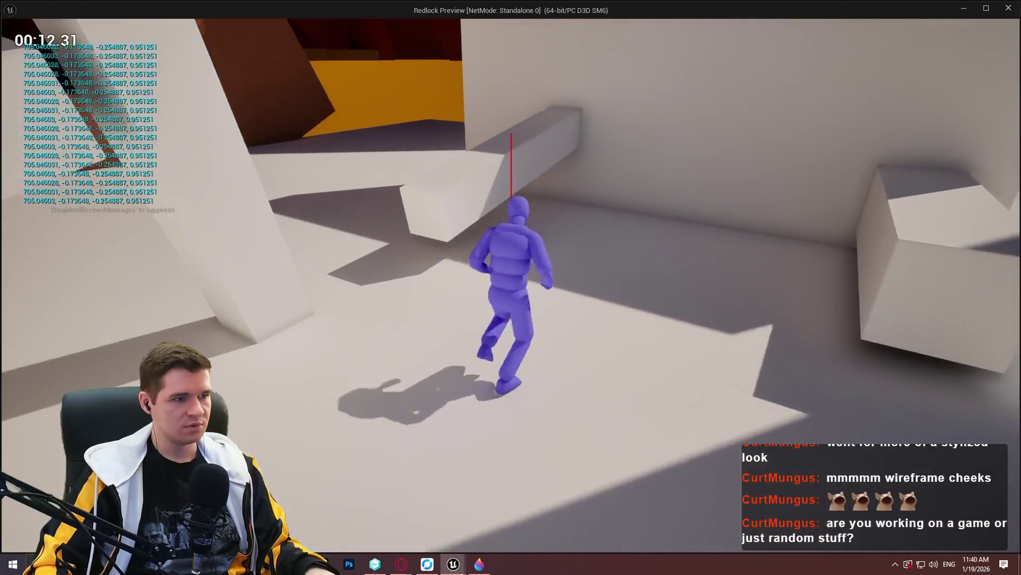
key(space)
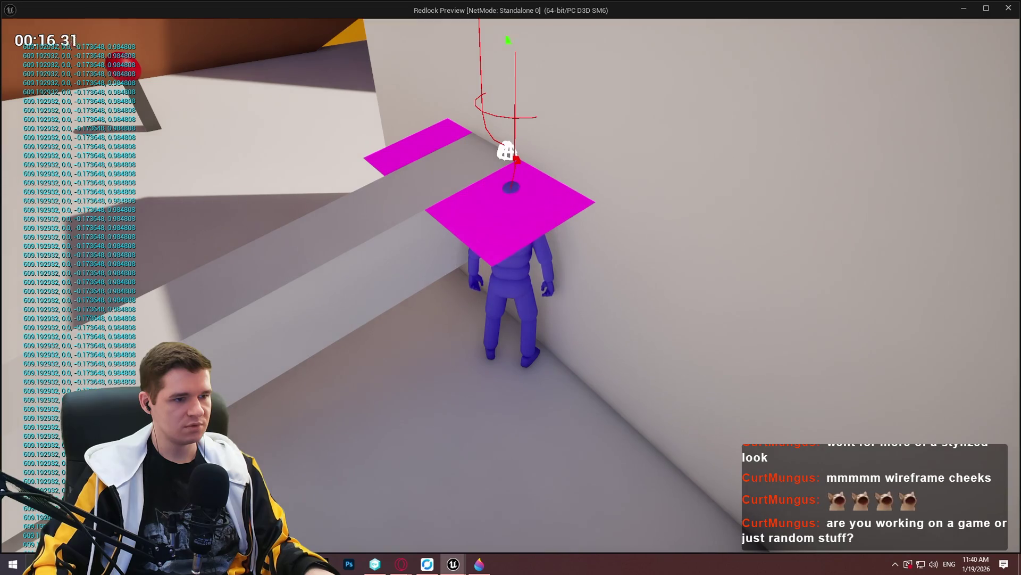
key(space)
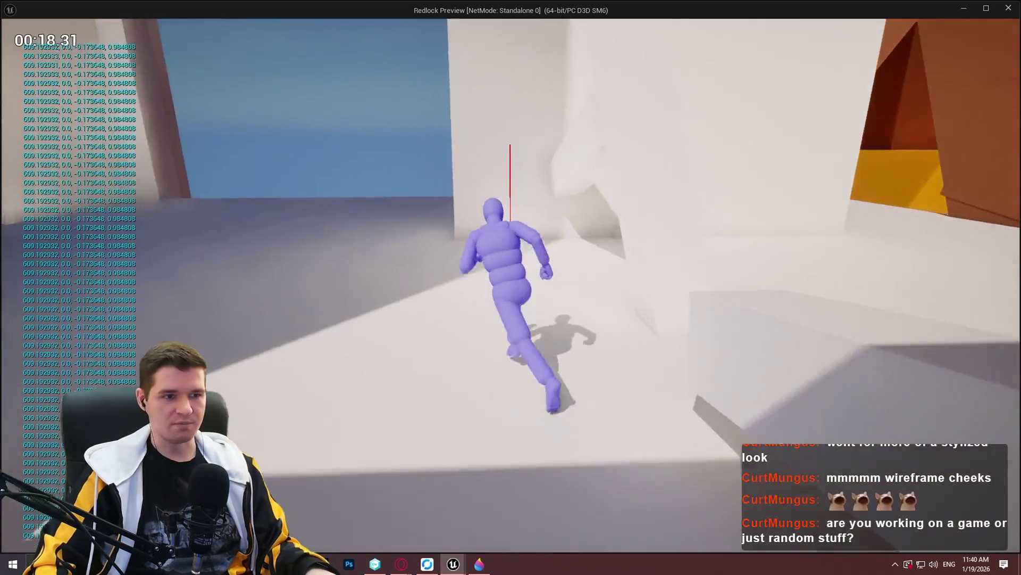
key(space)
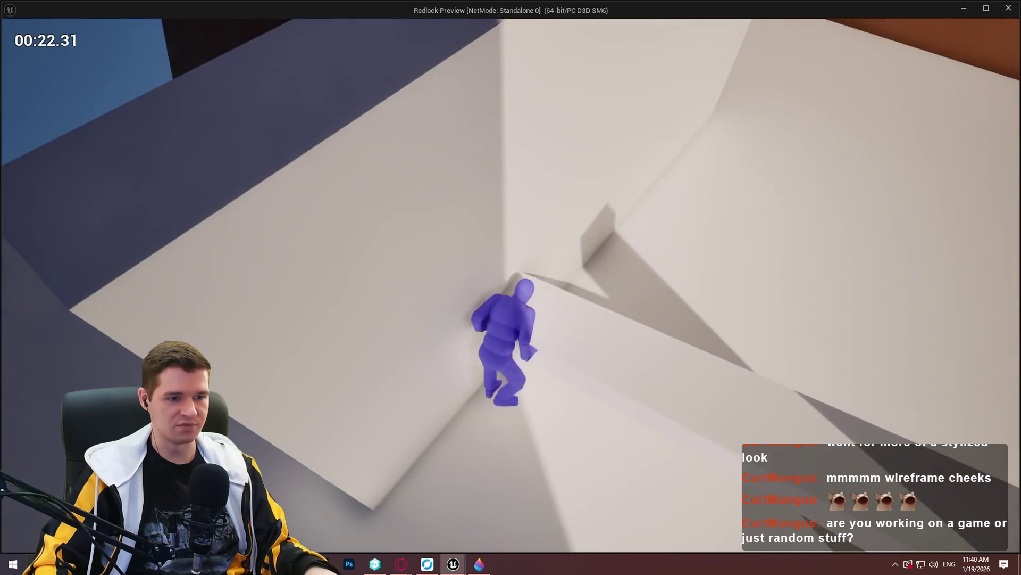
key(w)
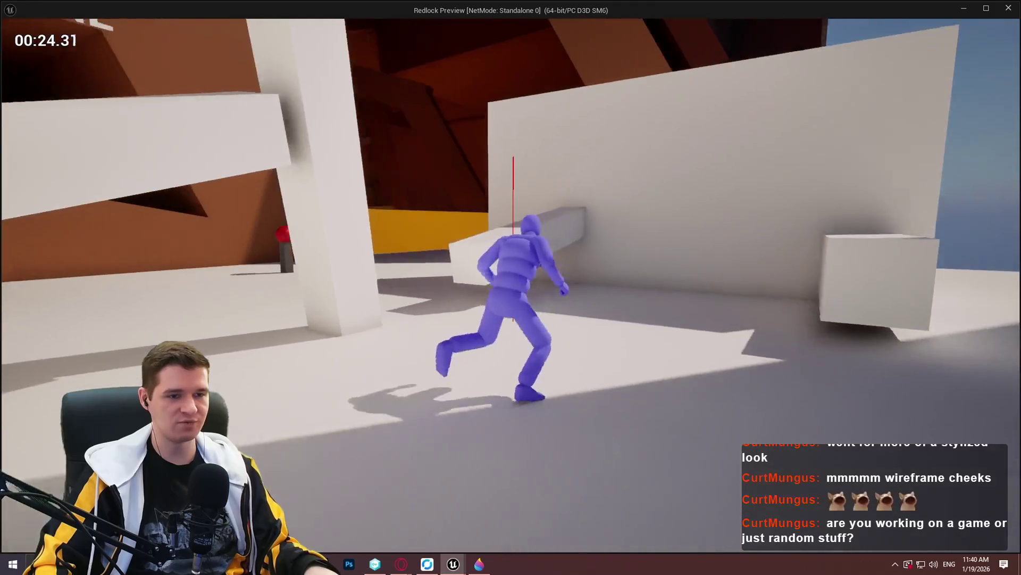
key(space)
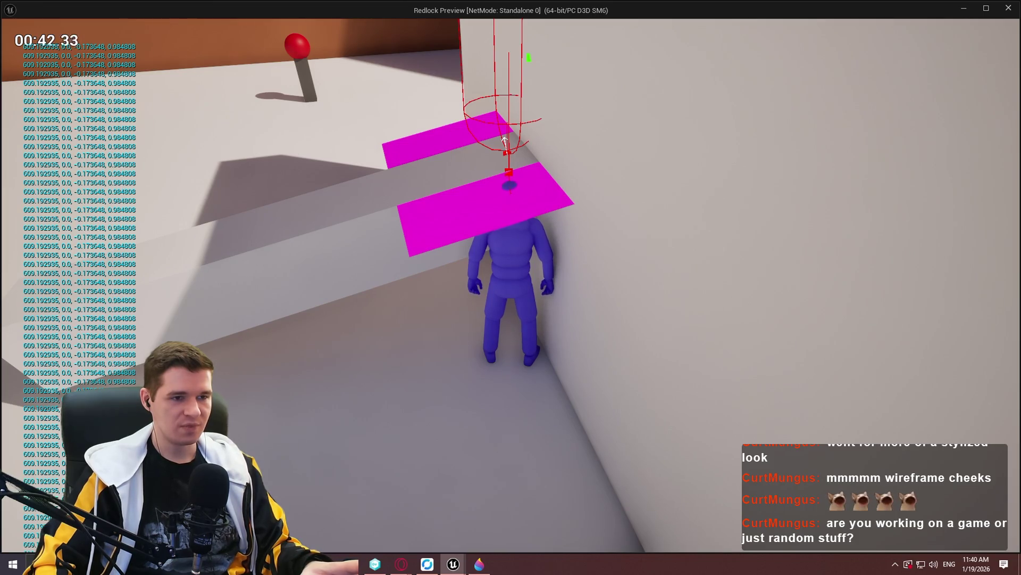
key(Print)
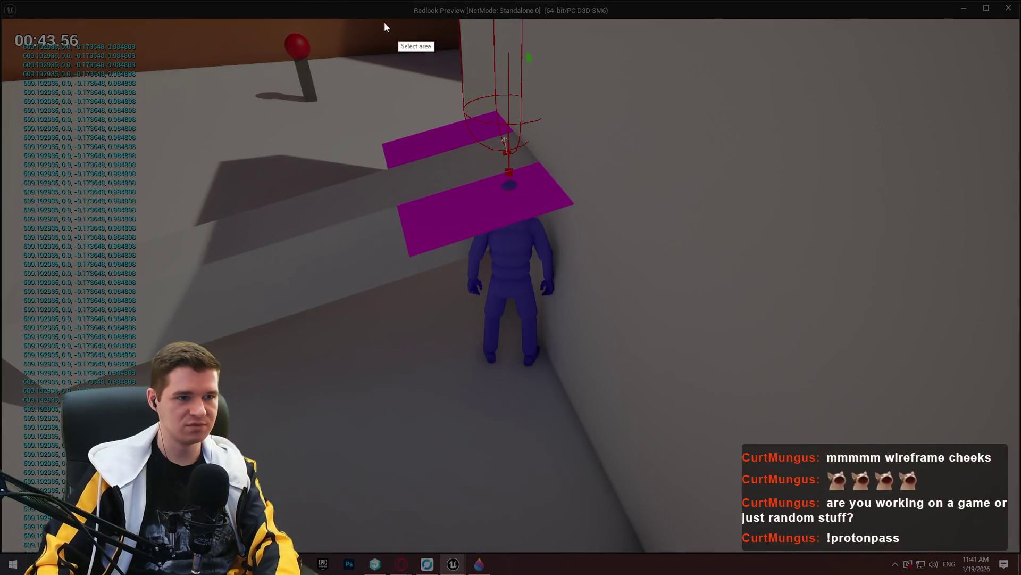
- Circle the red trace above the ledge in a throwaway capture, then walk to another ledge
drag(313, 17, 658, 295)
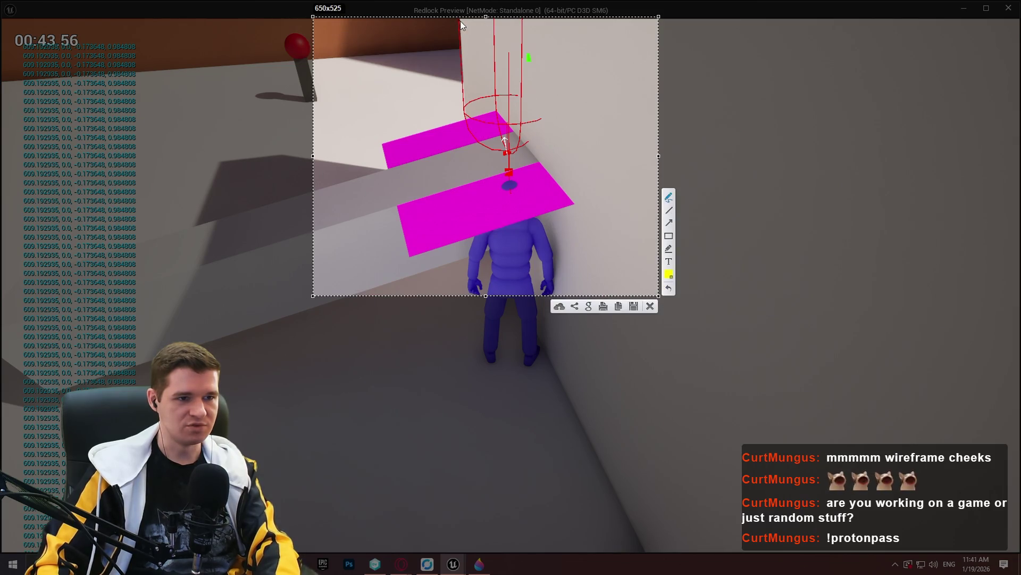
drag(456, 23, 451, 90)
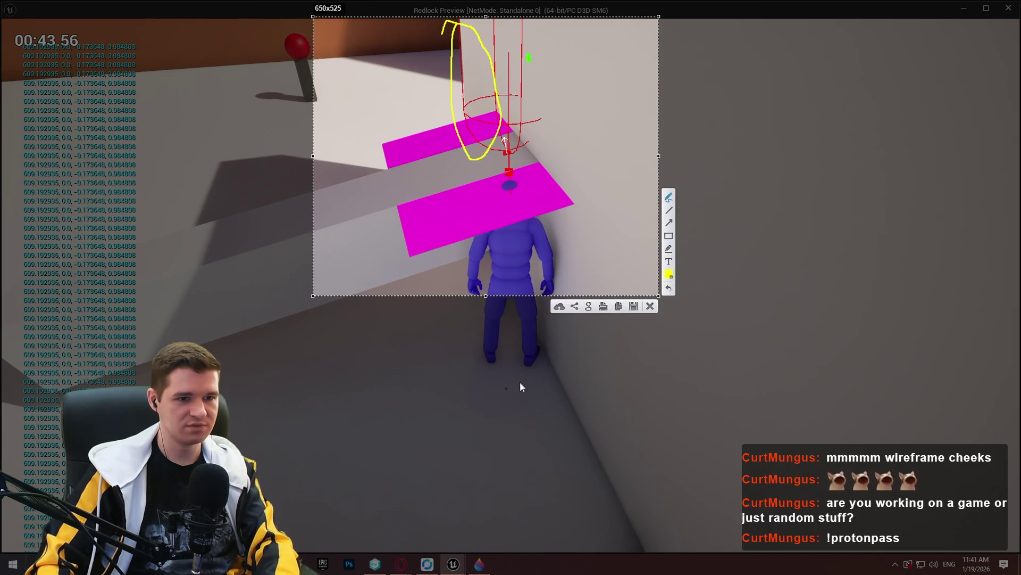
click(650, 307)
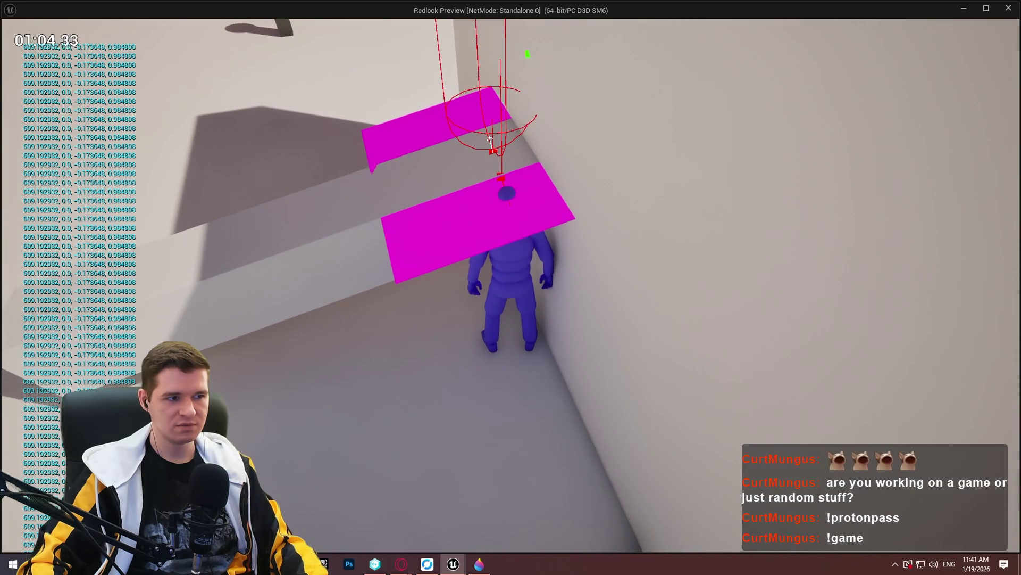
key(w)
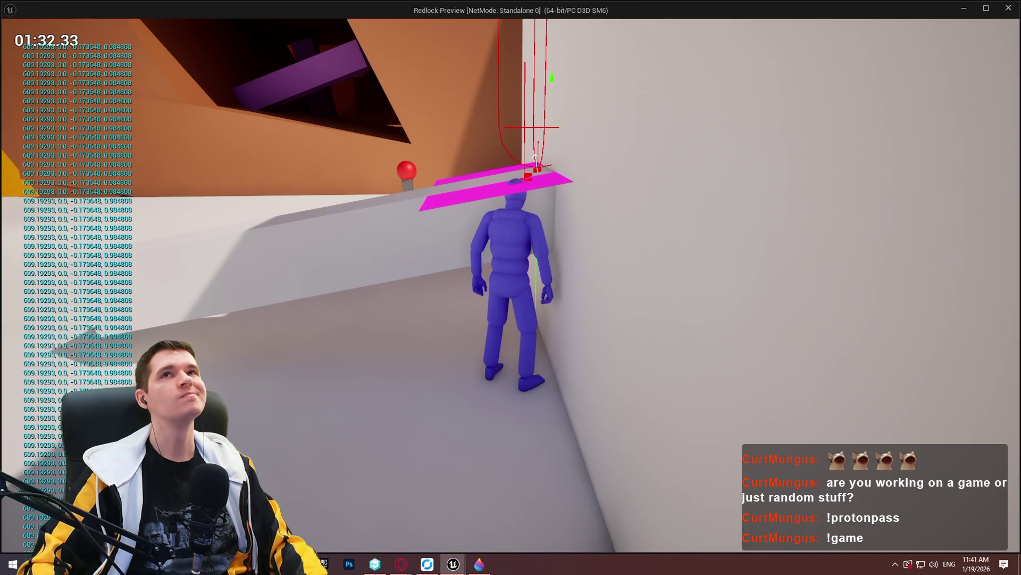
- End the playtest and pan the graph to the Make Plane from Point and Normal node
key(Escape)
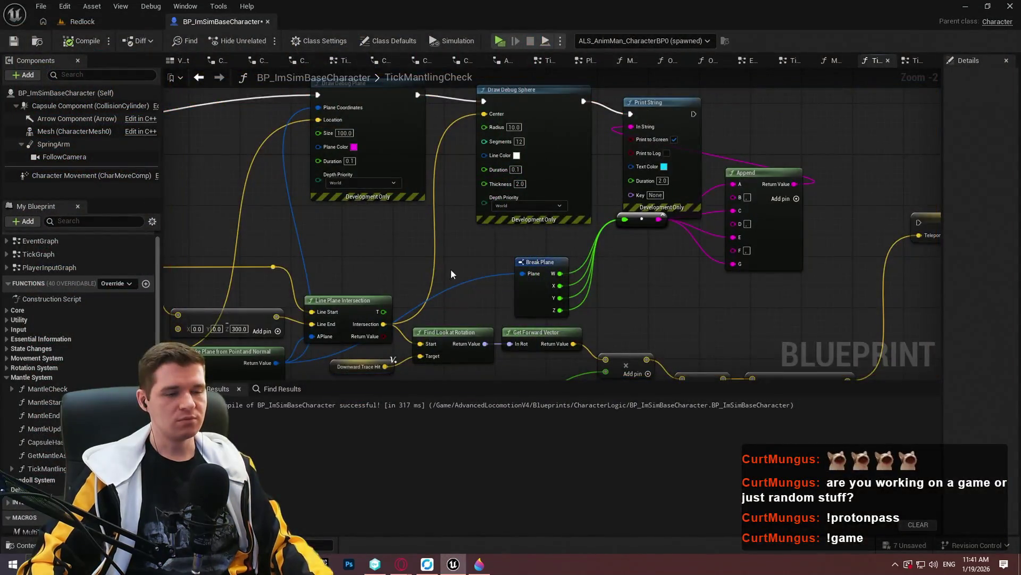
mouse_move(451, 271)
mouse_down()
mouse_move(848, 228)
mouse_move(605, 331)
mouse_move(620, 155)
mouse_move(611, 165)
mouse_up()
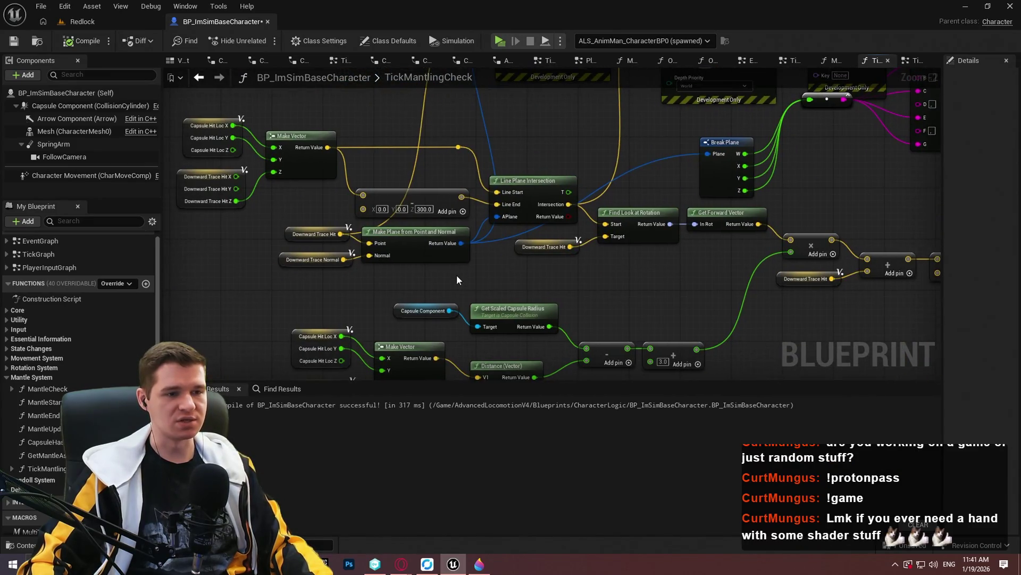
drag(400, 127, 427, 236)
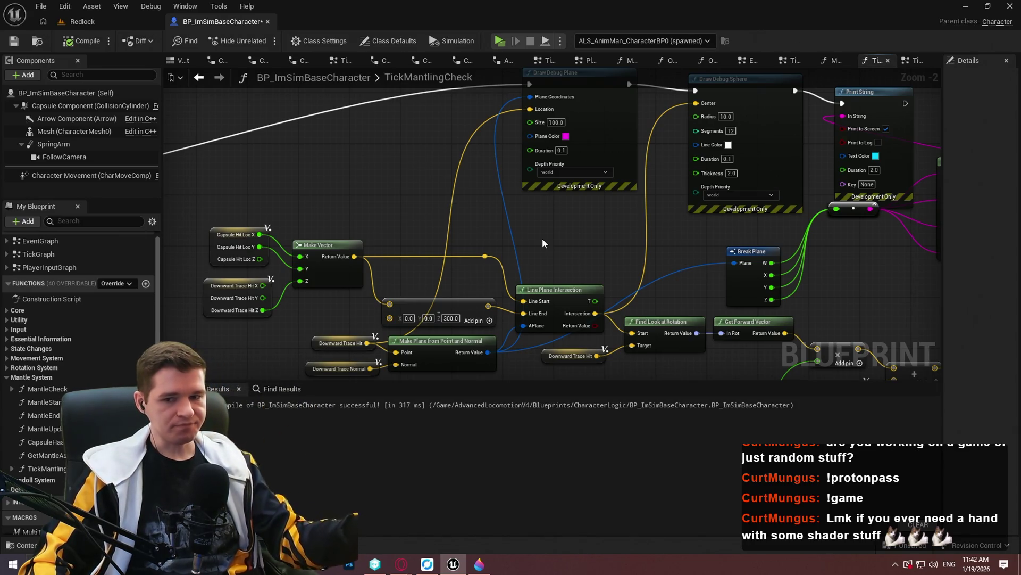
mouse_move(816, 235)
mouse_down()
mouse_move(622, 244)
mouse_move(757, 279)
mouse_move(749, 247)
mouse_move(702, 252)
mouse_move(643, 319)
mouse_move(449, 274)
mouse_move(595, 142)
mouse_move(774, 200)
mouse_move(863, 195)
mouse_up()
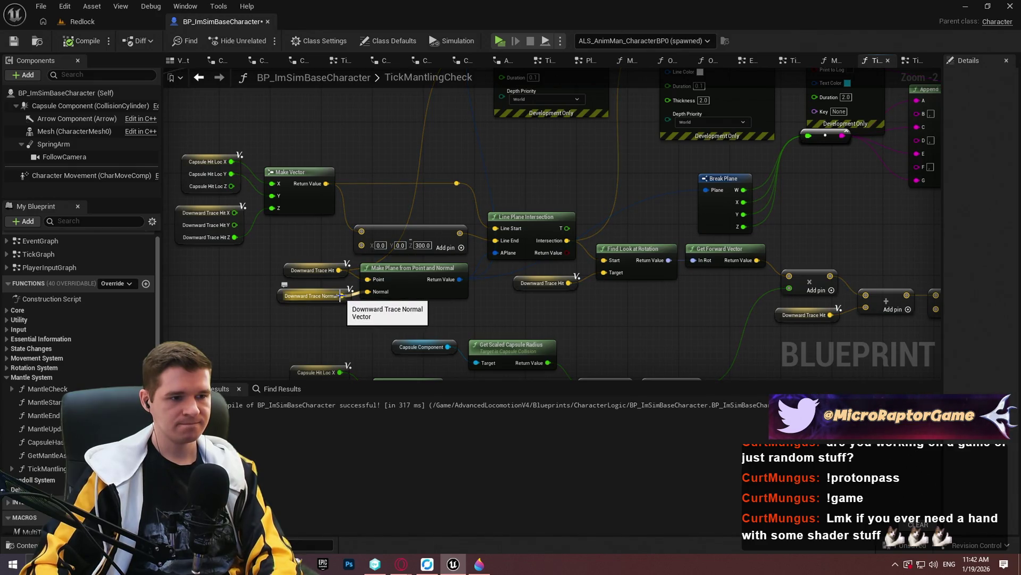
- Add a multiply node fed by the Downward Trace Normal output
mouse_move(341, 296)
mouse_down()
mouse_move(247, 340)
mouse_move(238, 318)
mouse_up()
text(make array)
click(283, 367)
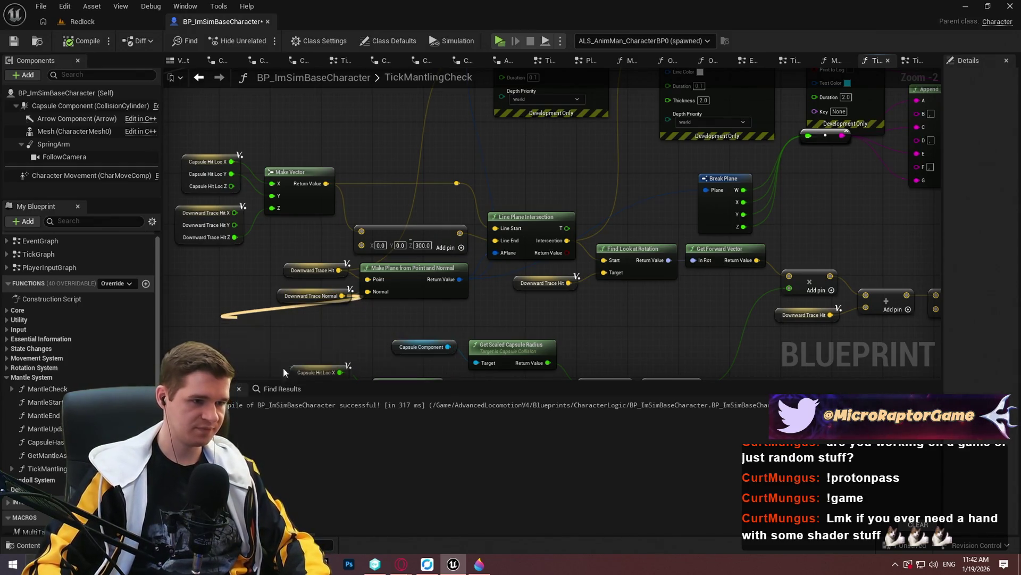
- Set the multiplier's second input to -1 and feed the negated normal into Make Plane's Normal
right_click(241, 334)
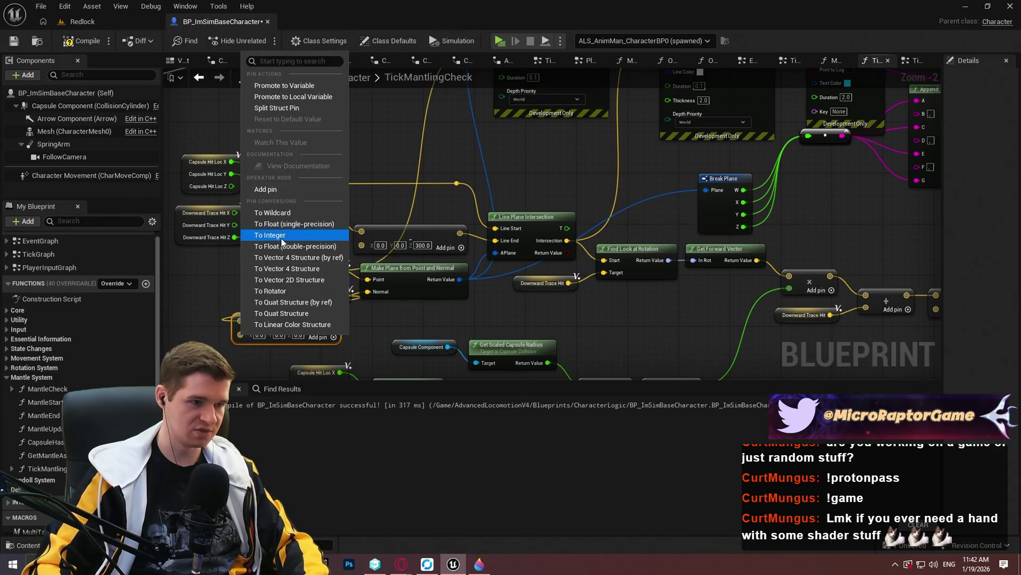
click(281, 238)
click(251, 335)
text(-1)
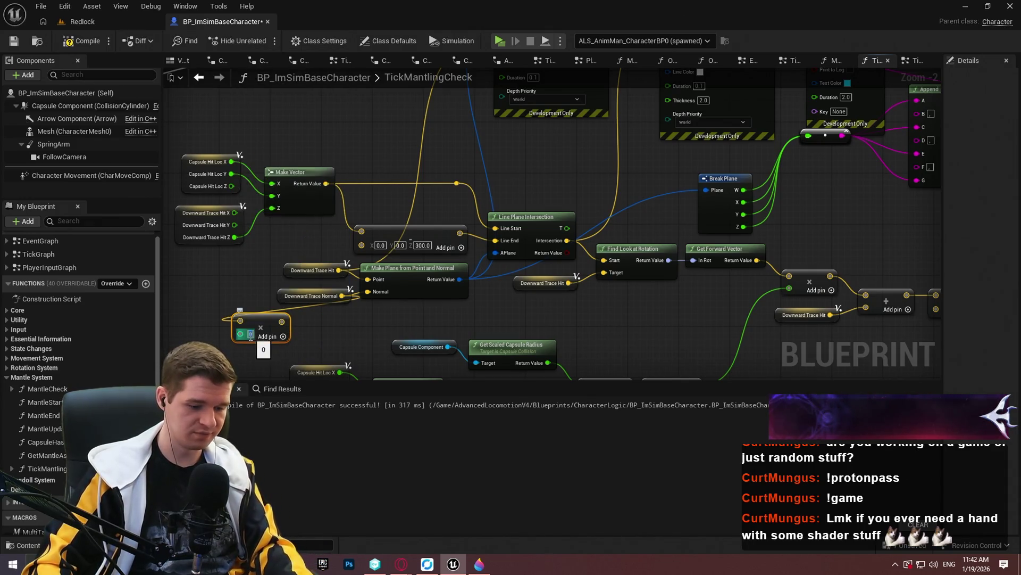
click(301, 326)
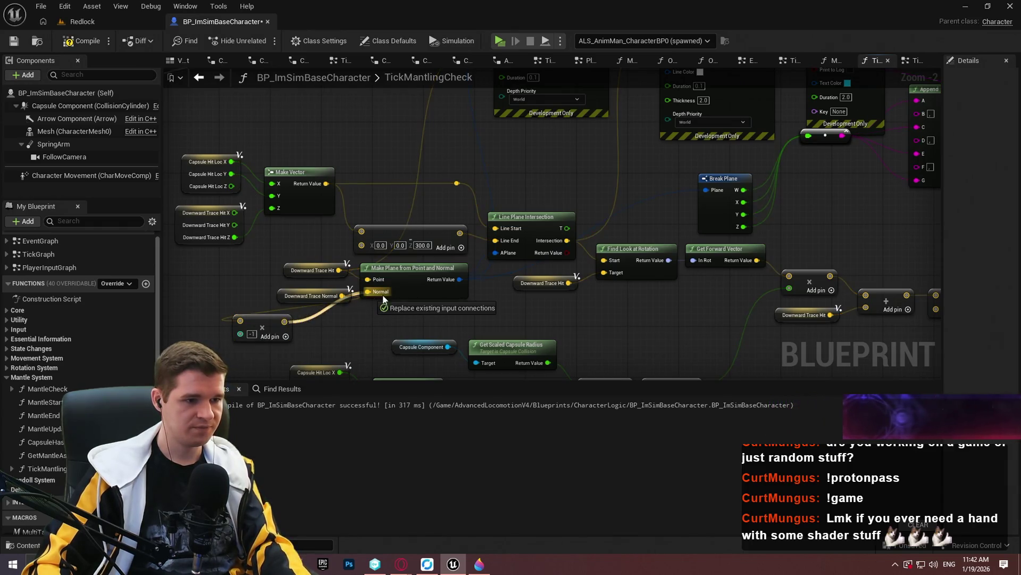
mouse_move(813, 196)
mouse_down()
mouse_move(733, 218)
mouse_move(664, 267)
mouse_up()
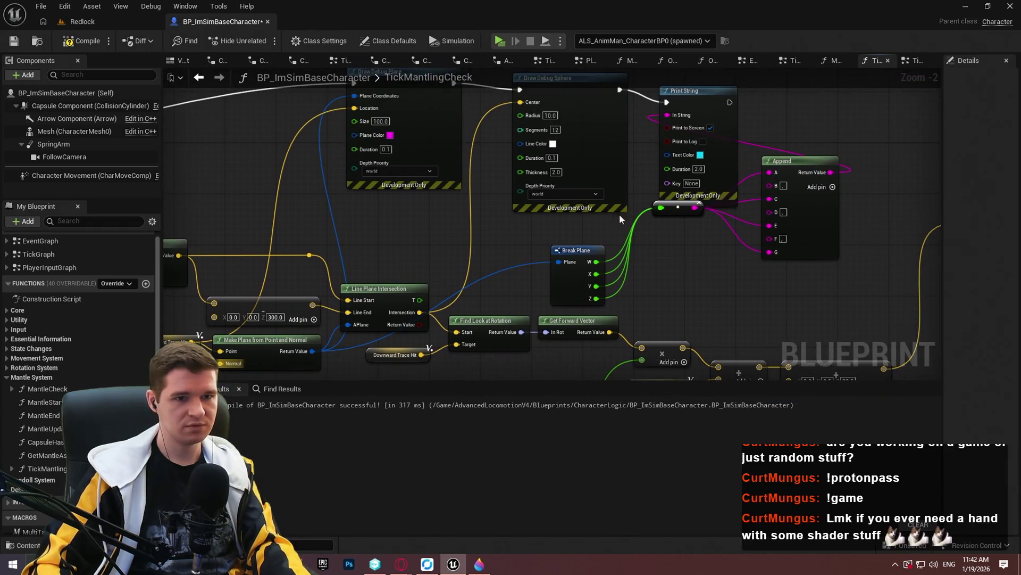
click(67, 46)
- Chain Print String's execution into the SET node and recompile the blueprint
drag(809, 158, 523, 169)
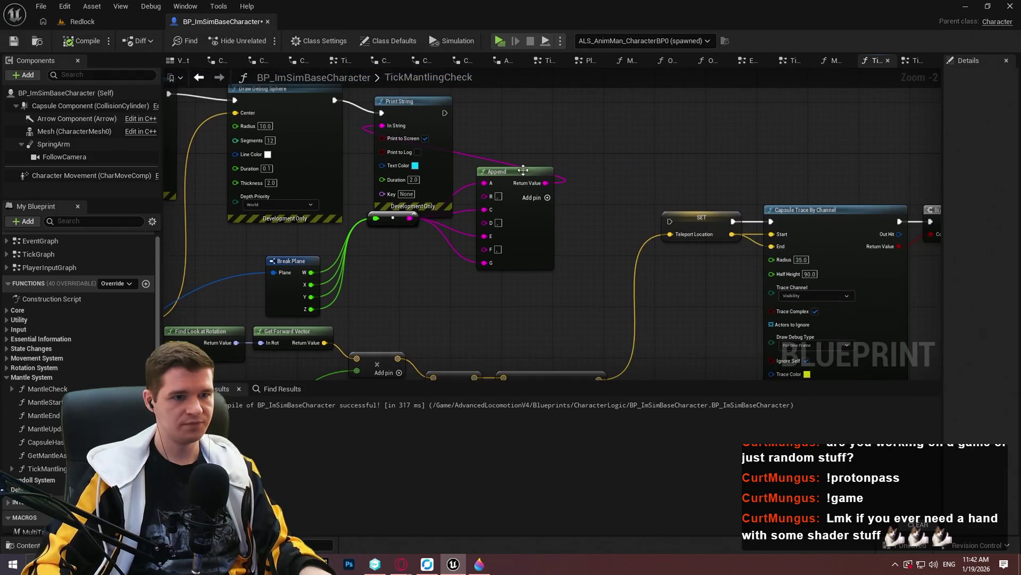
mouse_move(444, 113)
mouse_down()
mouse_move(878, 243)
mouse_move(670, 222)
mouse_up()
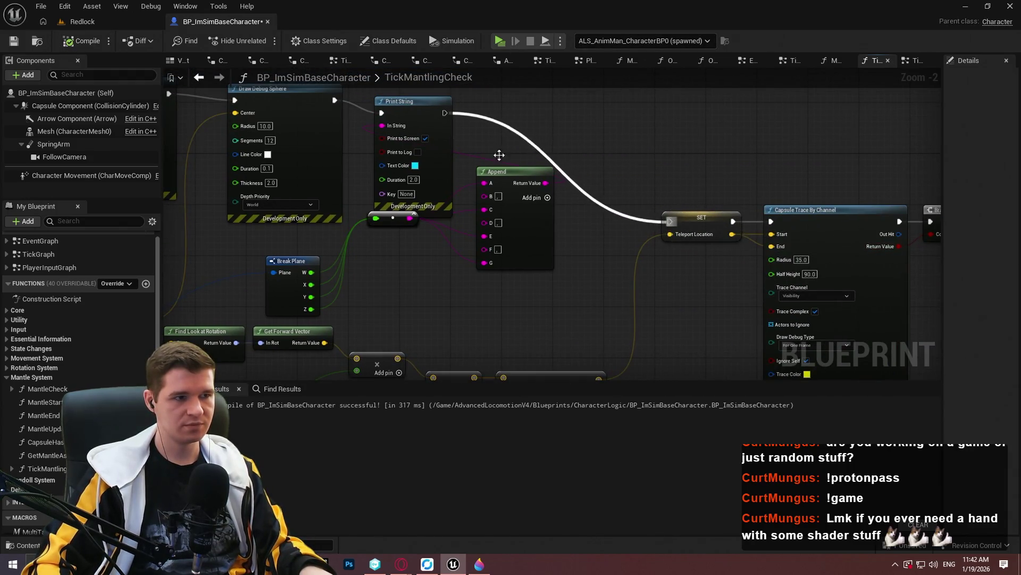
click(95, 47)
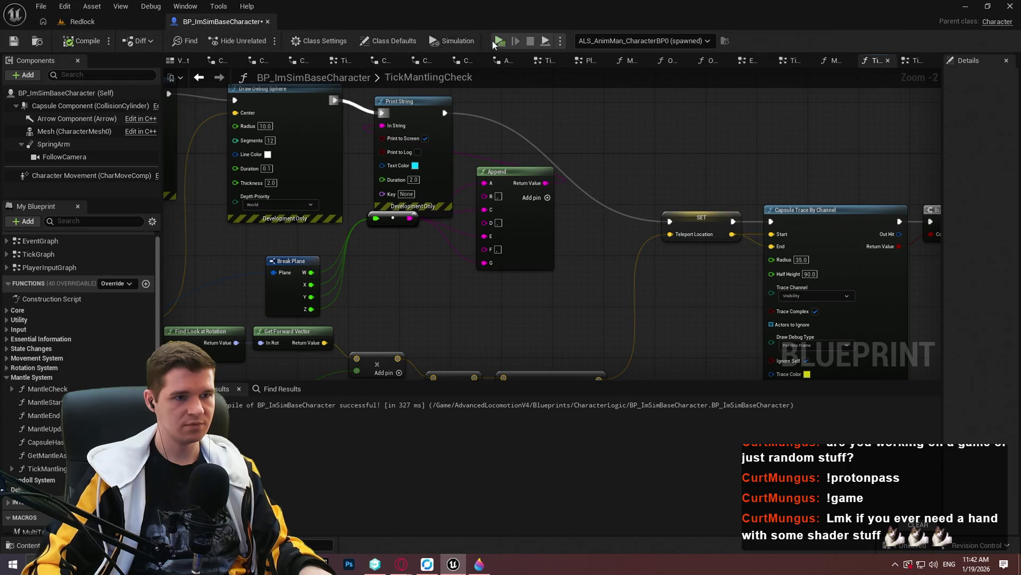
click(498, 40)
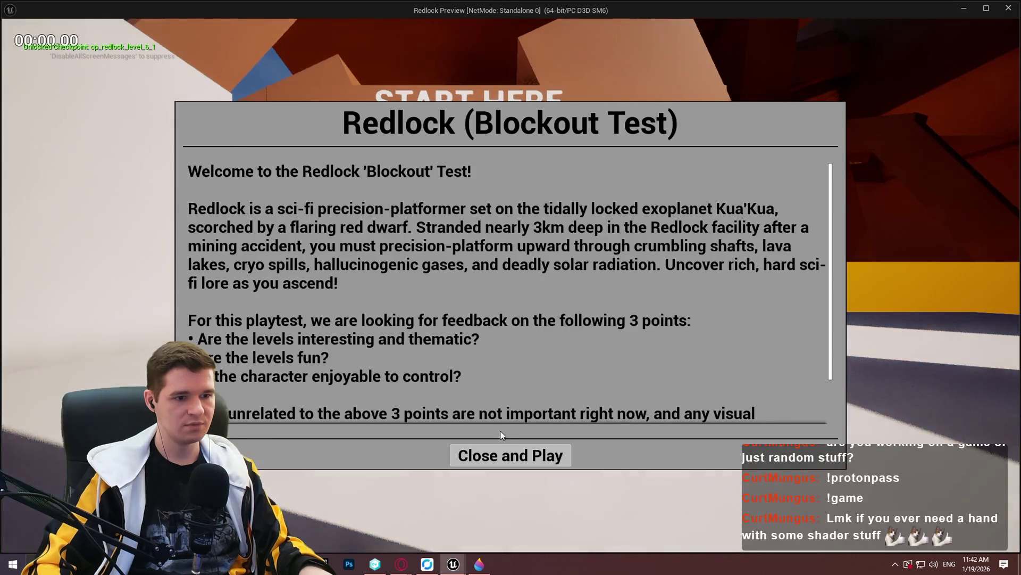
click(505, 454)
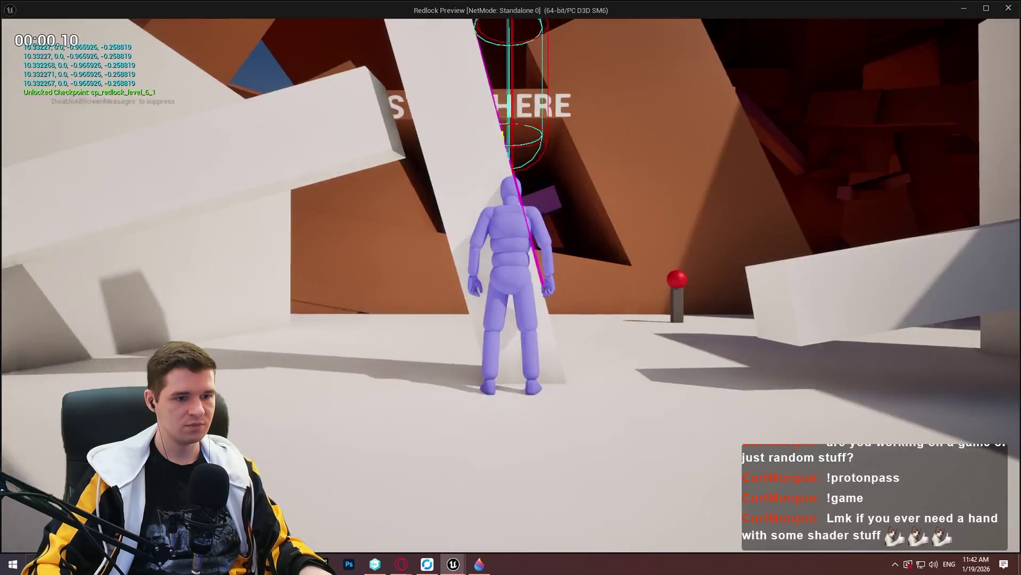
key(w)
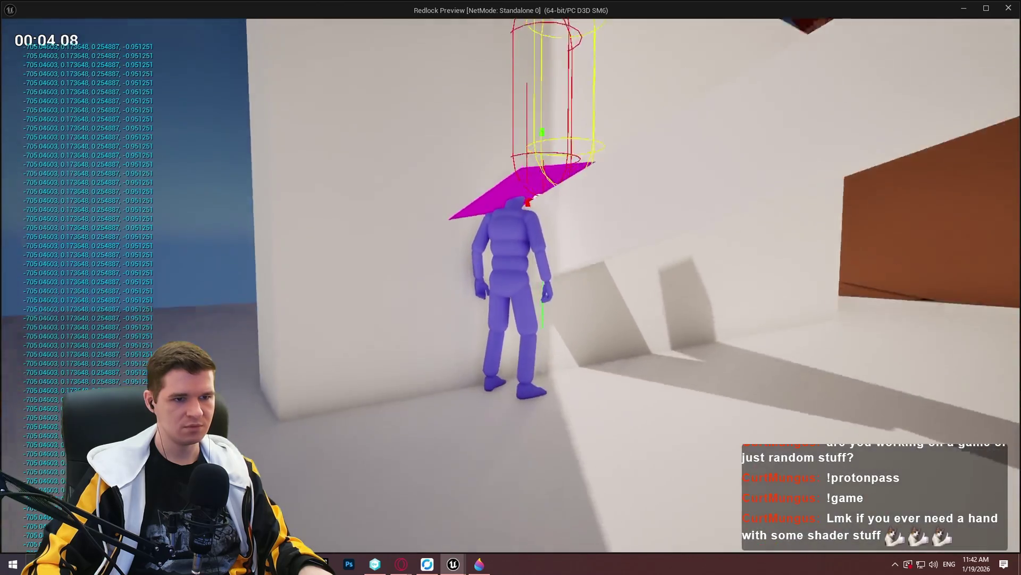
key(F1)
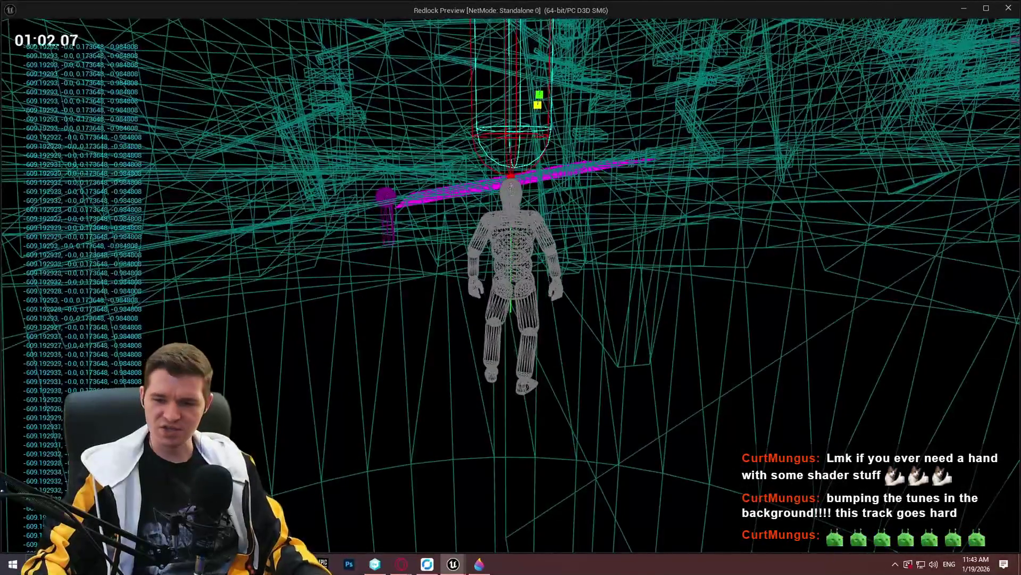
key(Escape)
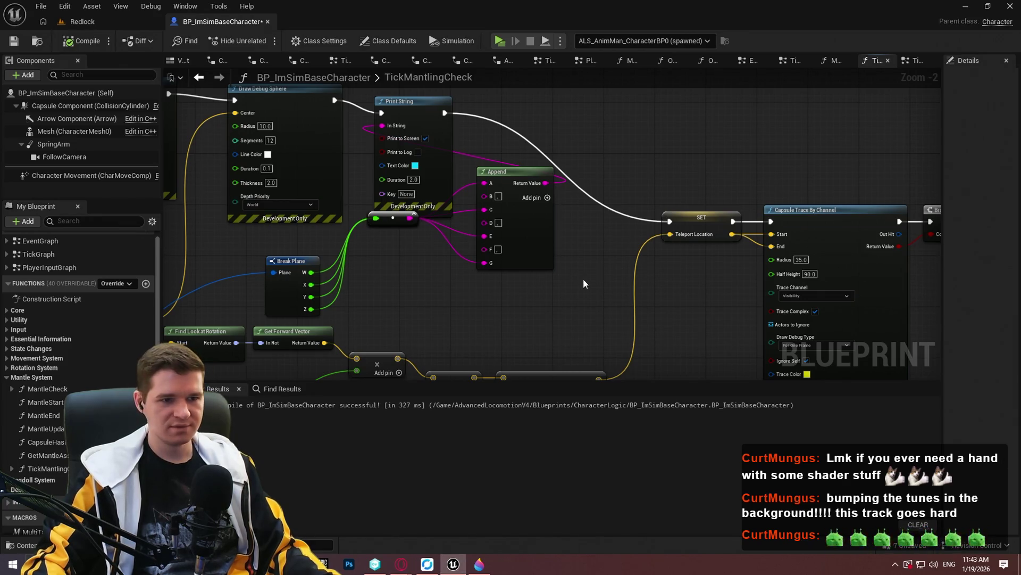
mouse_move(406, 291)
mouse_down()
mouse_move(644, 287)
mouse_move(647, 170)
mouse_move(619, 365)
mouse_move(646, 327)
mouse_move(661, 161)
mouse_move(755, 95)
mouse_move(707, 283)
mouse_move(377, 180)
mouse_move(458, 254)
mouse_move(442, 287)
mouse_move(440, 266)
mouse_up()
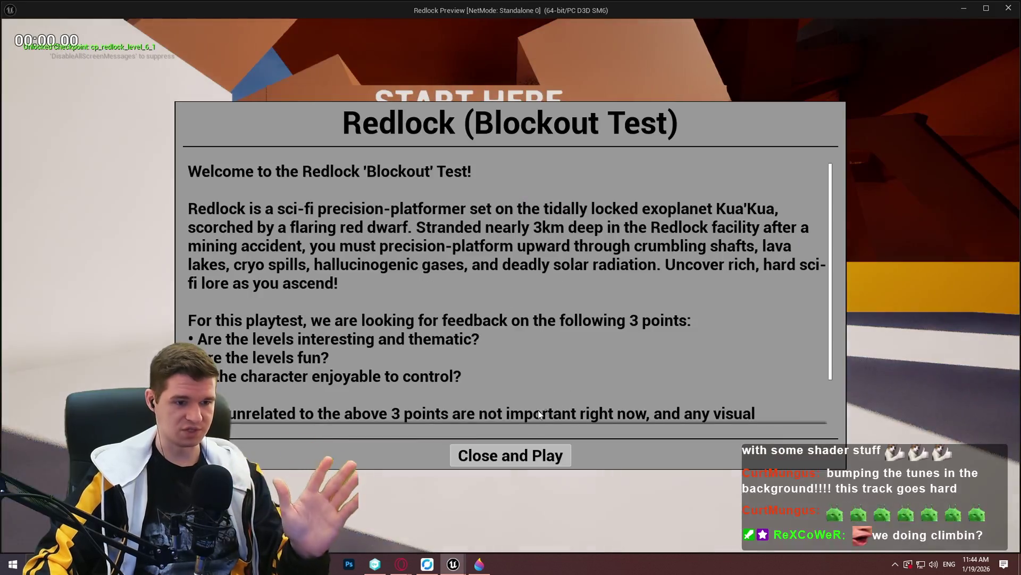
click(511, 454)
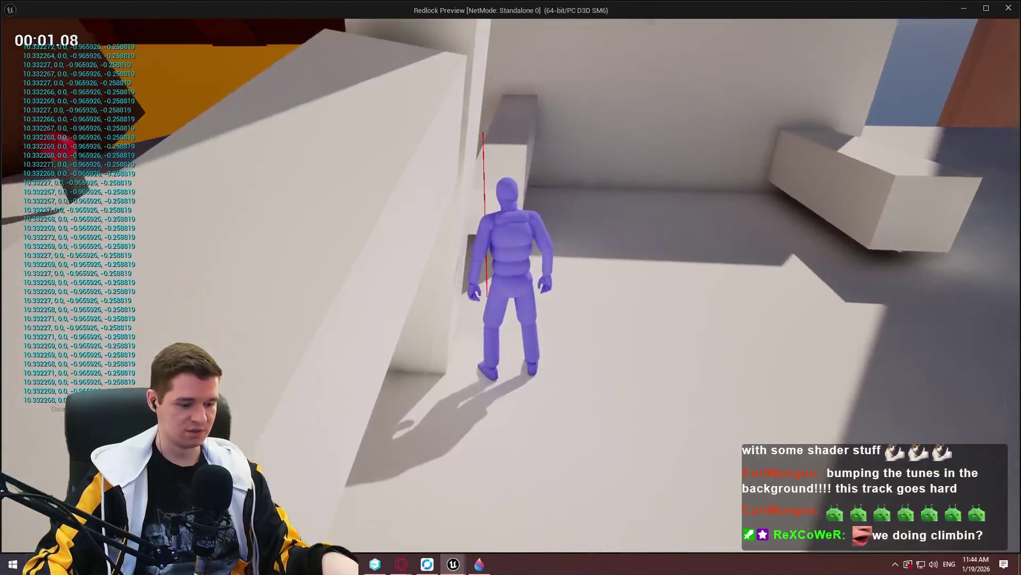
- Run the character at a wall and climb it to draw the magenta debug planes and trace capsules
key(w)
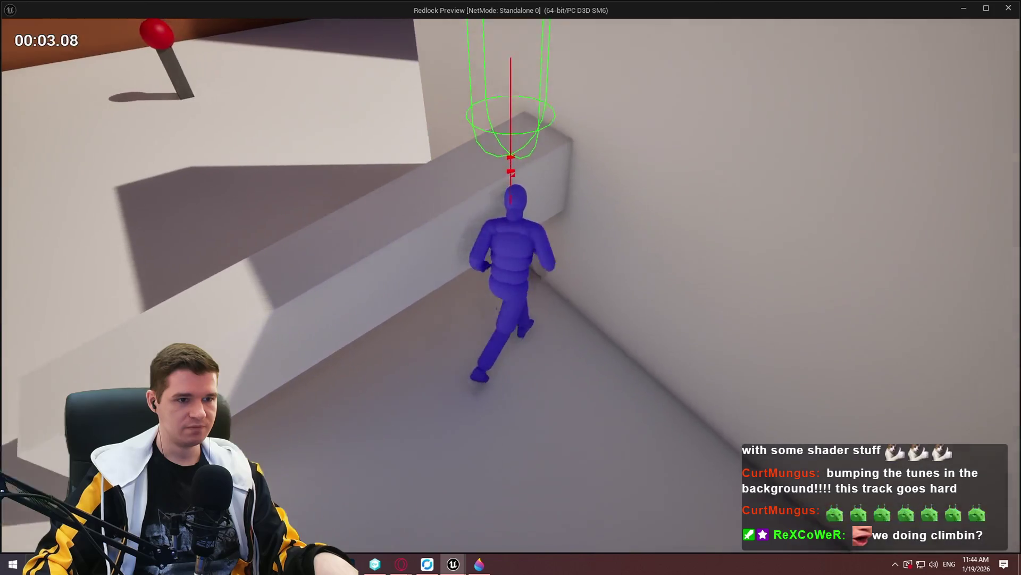
key(space)
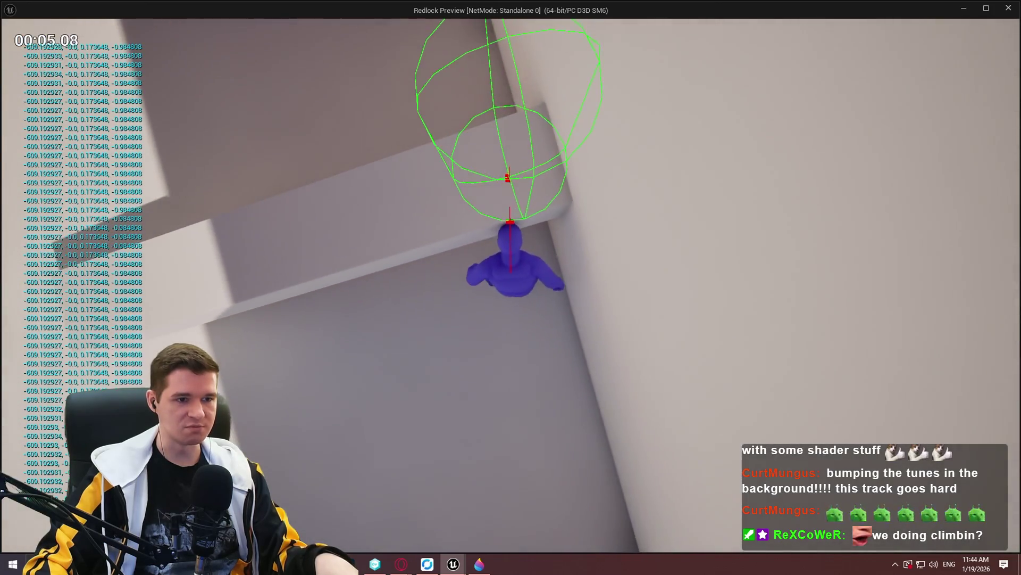
key(w)
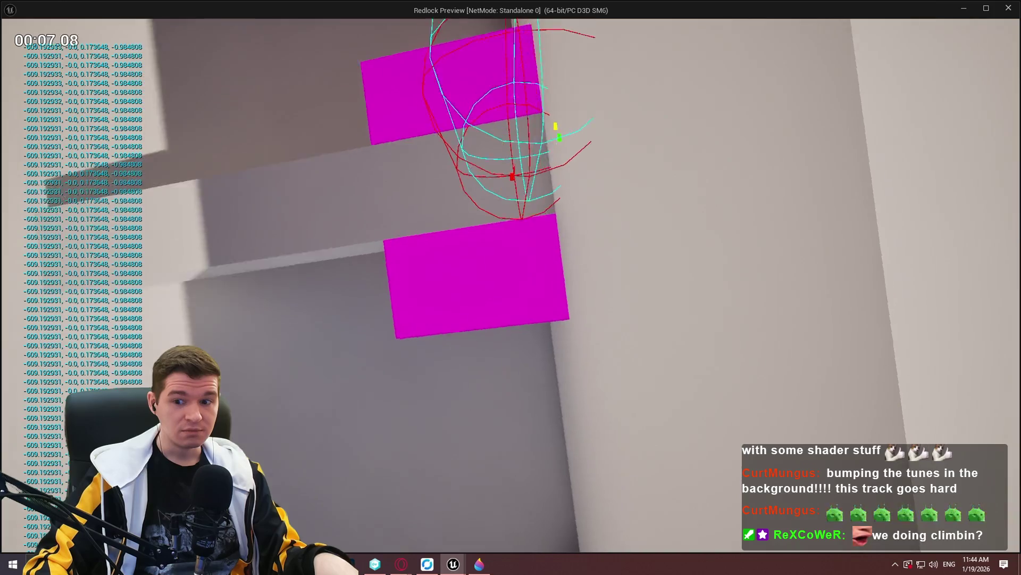
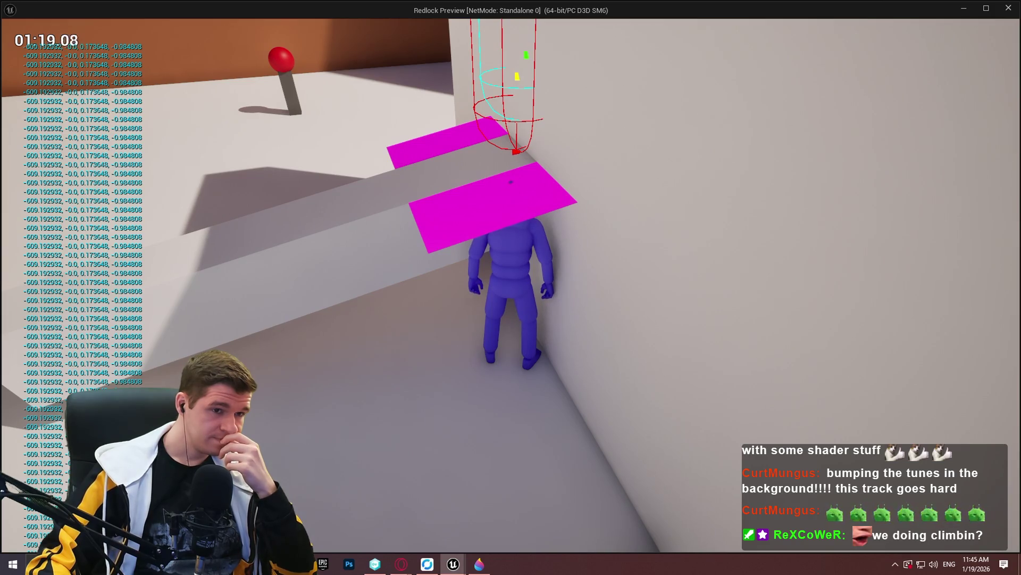
- Stop the play-test and review the distance and offset math in the TickMantlingCheck graph
key(Escape)
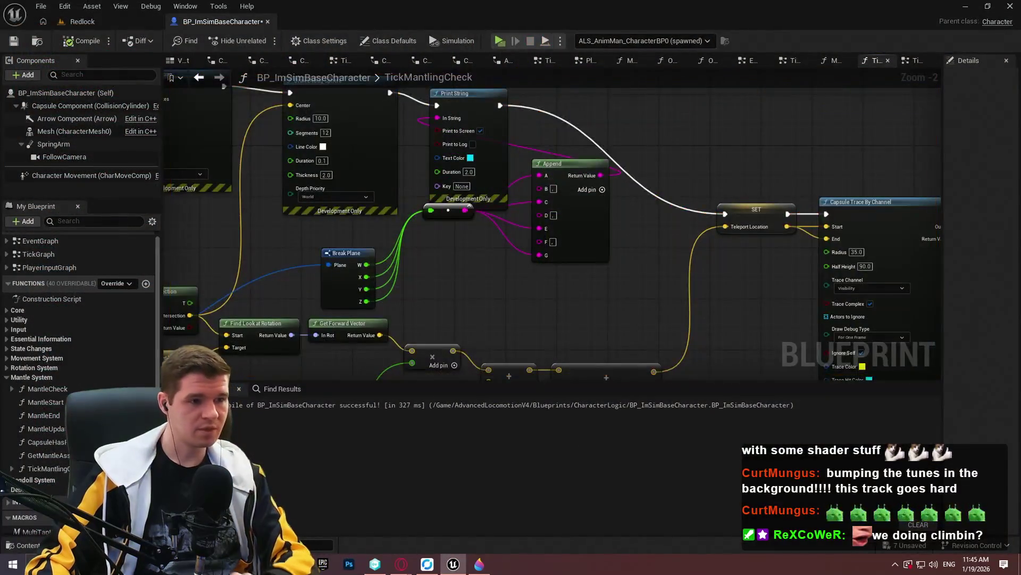
scroll(447, 356, up, 2)
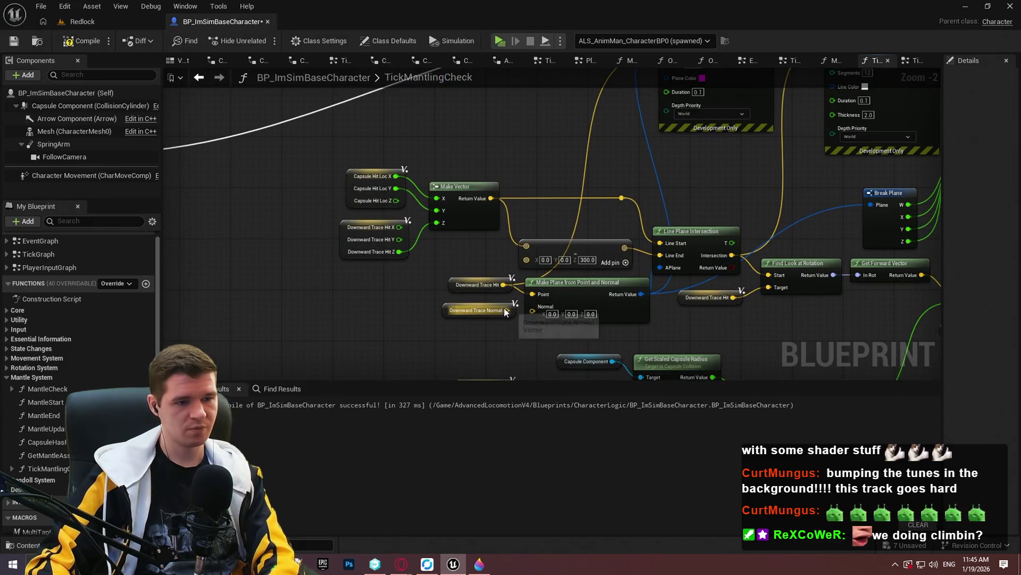
scroll(556, 325, down, 2)
scroll(532, 239, up, 4)
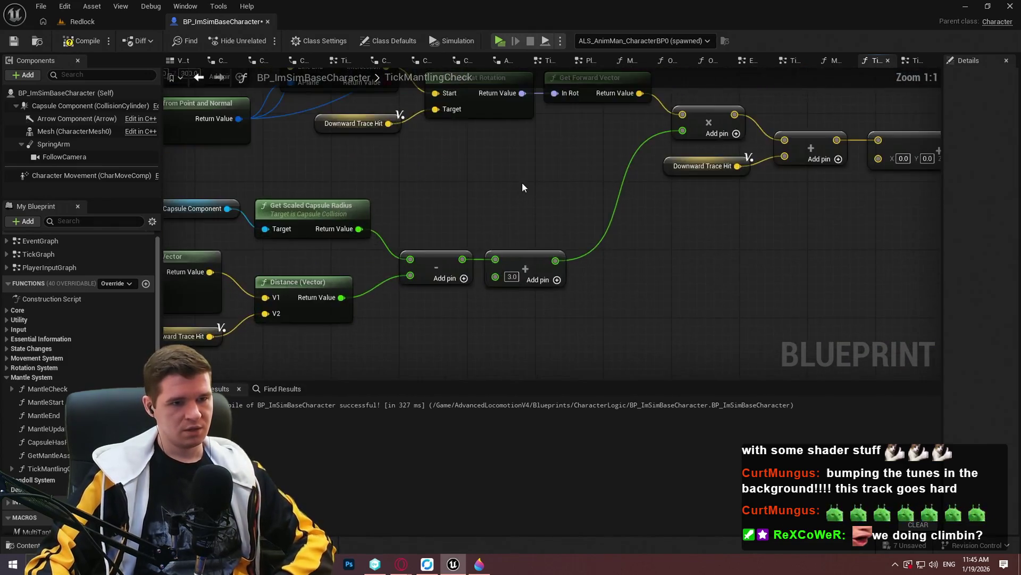
mouse_move(419, 152)
mouse_down()
mouse_move(510, 368)
mouse_move(533, 163)
mouse_move(678, 243)
mouse_move(727, 130)
mouse_move(710, 295)
mouse_up()
scroll(630, 279, down, 3)
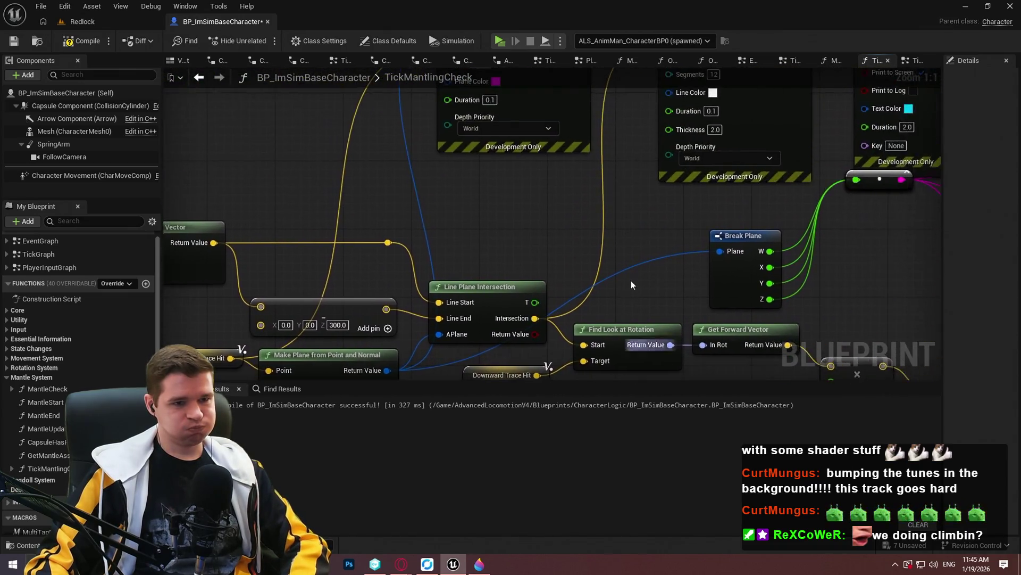
scroll(638, 236, up, 3)
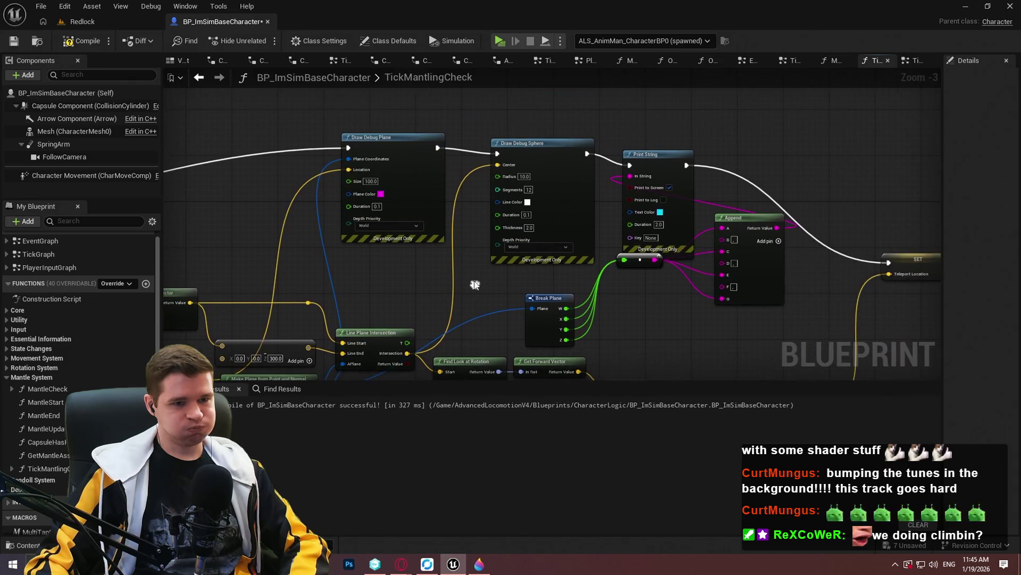
scroll(639, 247, down, 3)
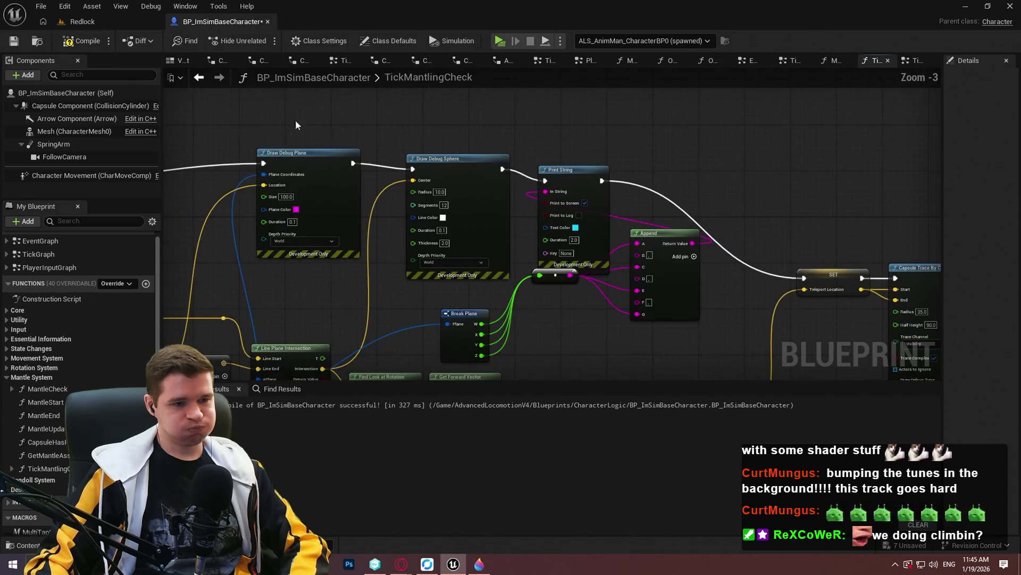
- Select the debug sphere, print string and append nodes
drag(648, 271, 667, 274)
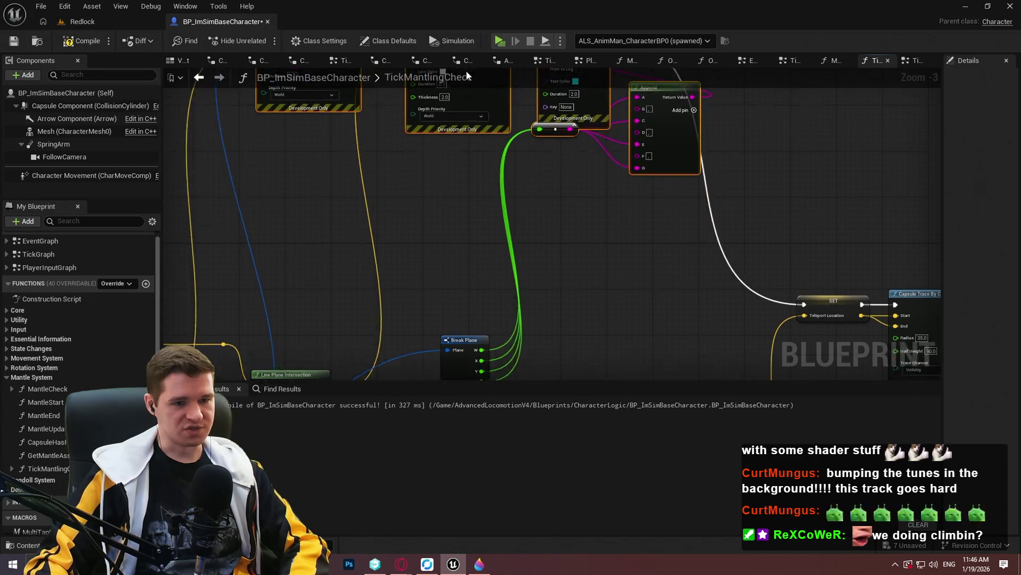
scroll(471, 195, up, 2)
scroll(666, 151, down, 2)
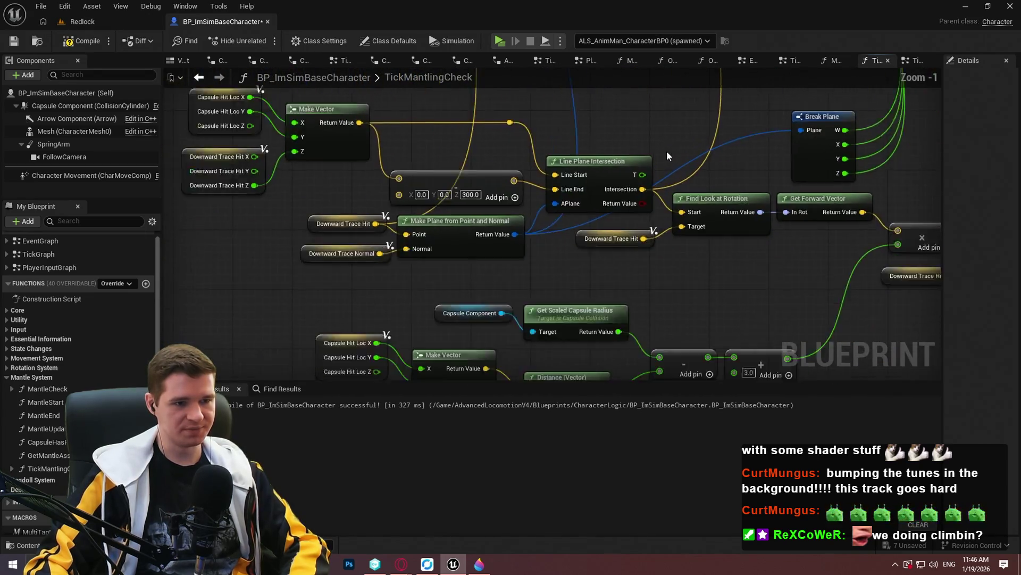
scroll(652, 215, up, 1)
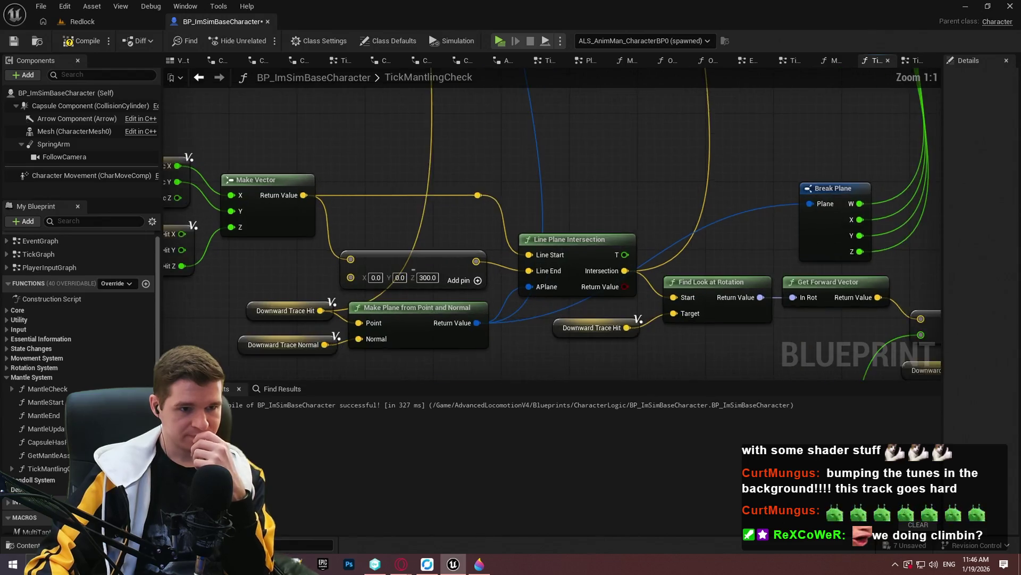
scroll(654, 183, up, 1)
scroll(605, 166, up, 1)
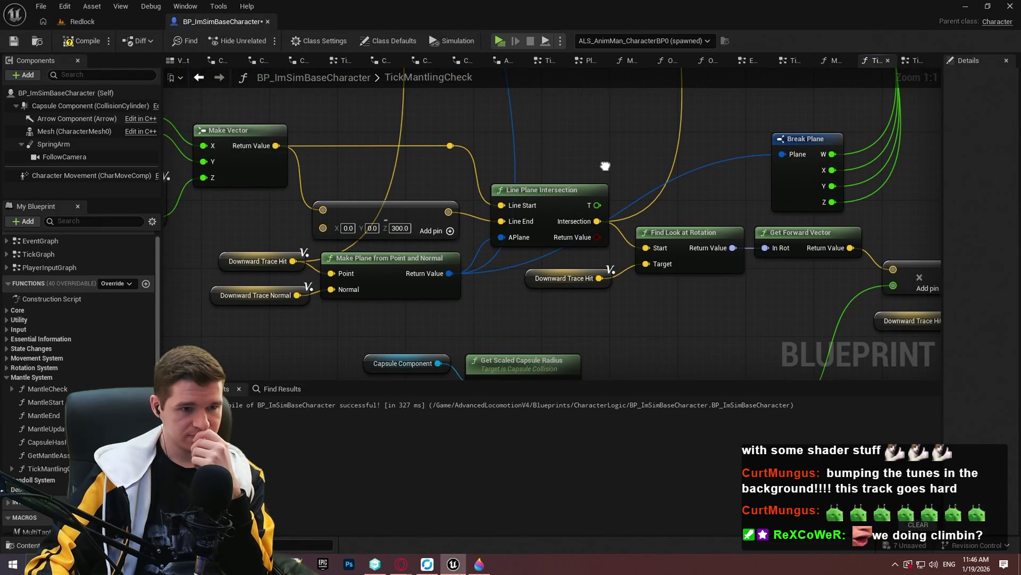
- Route a wire from the Get Forward Vector result toward the debug sphere's Center
drag(606, 166, 592, 170)
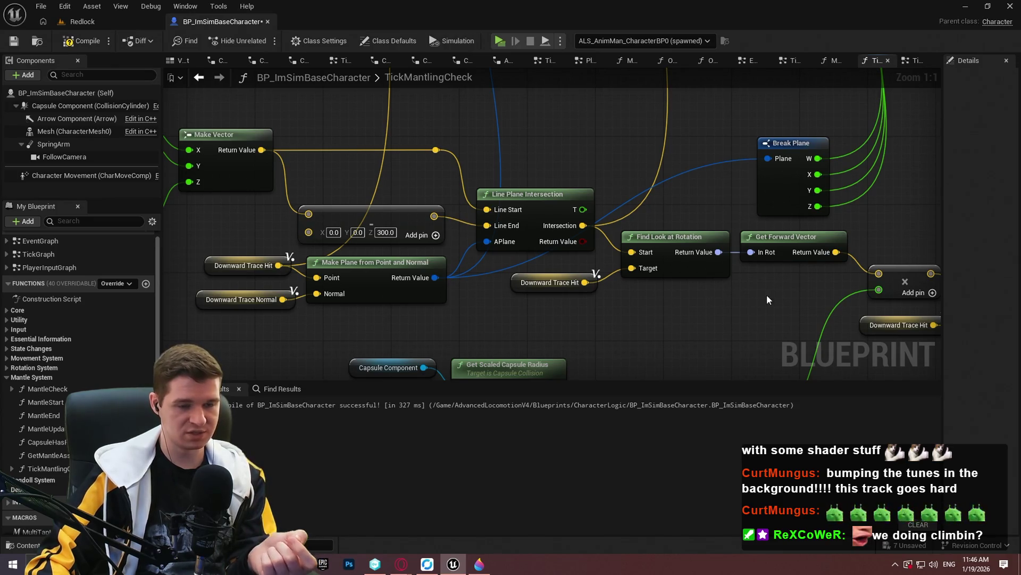
mouse_move(767, 295)
mouse_down()
mouse_move(622, 269)
mouse_move(555, 290)
mouse_up()
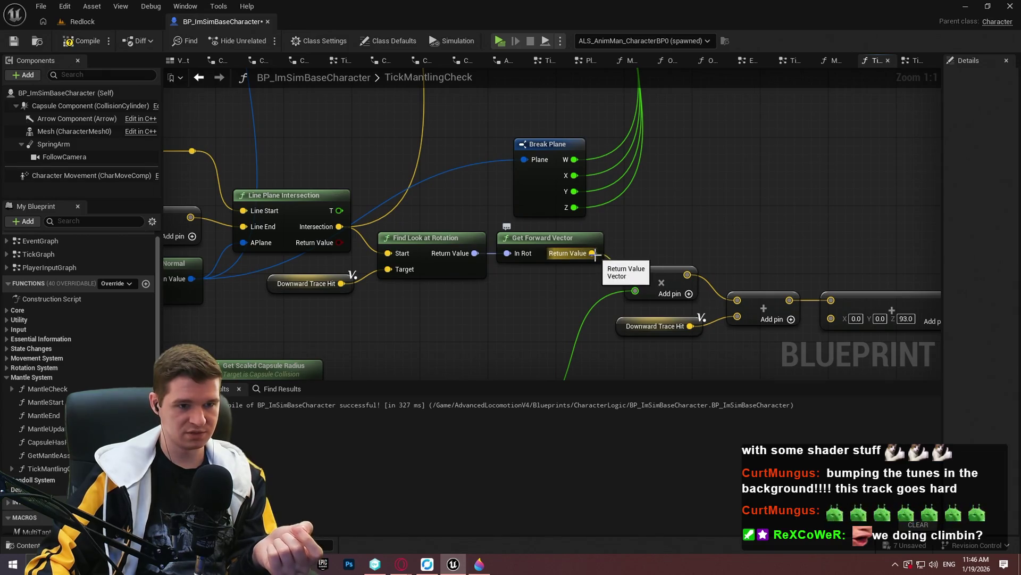
scroll(594, 255, down, 4)
mouse_move(595, 254)
mouse_down()
mouse_move(674, 229)
mouse_move(567, 266)
mouse_move(507, 125)
mouse_up()
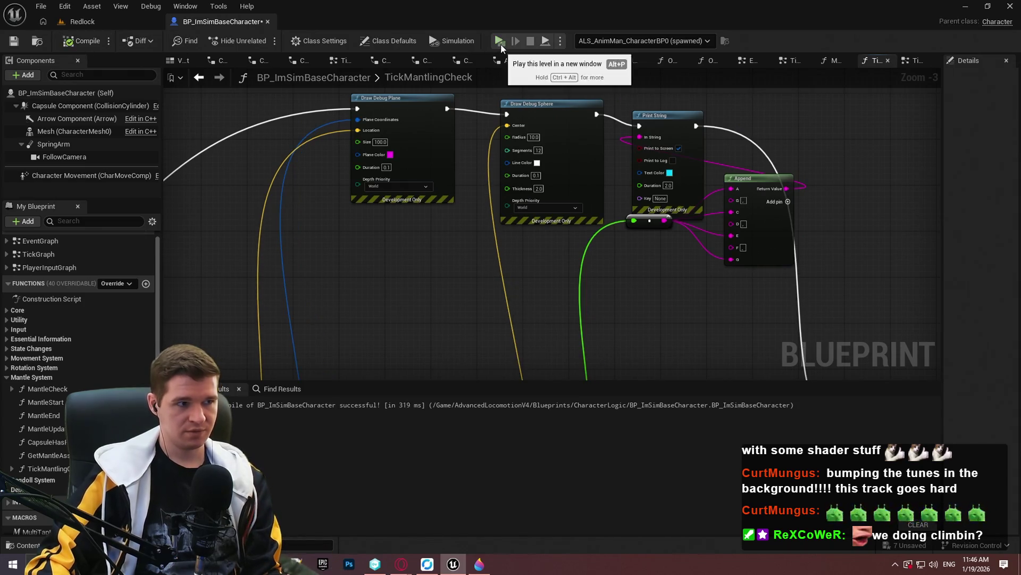
click(500, 43)
click(548, 461)
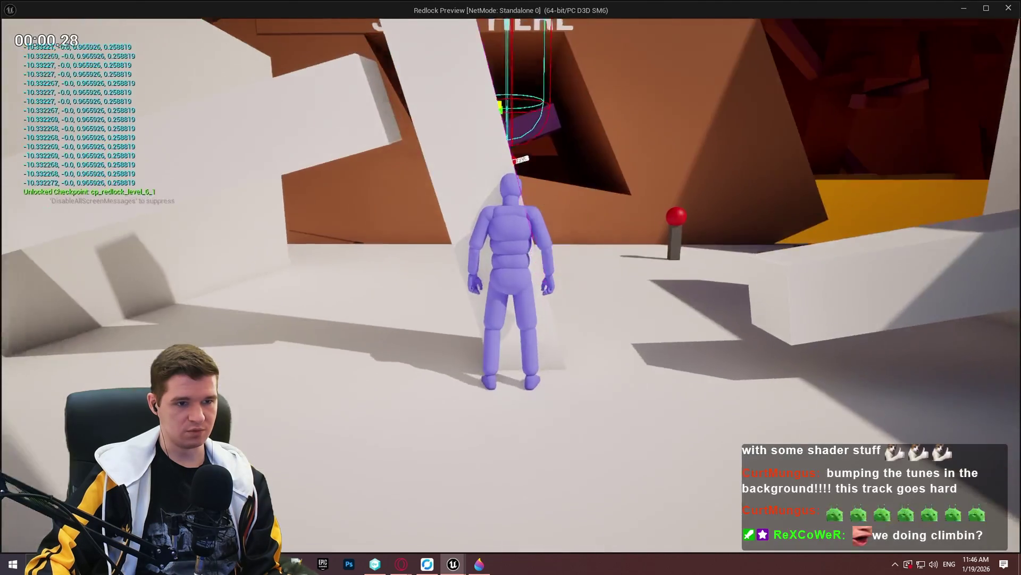
key(w)
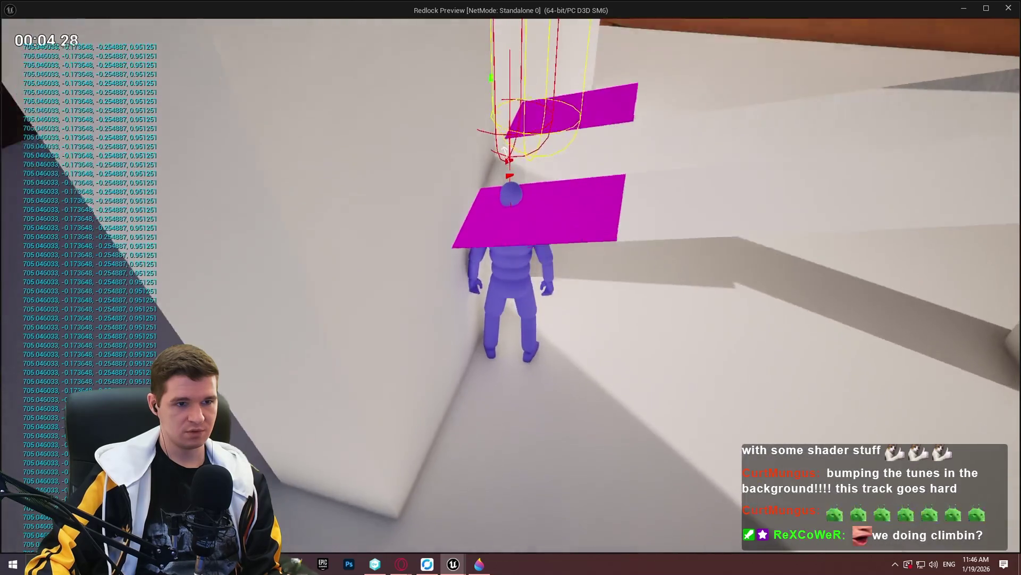
key(F1)
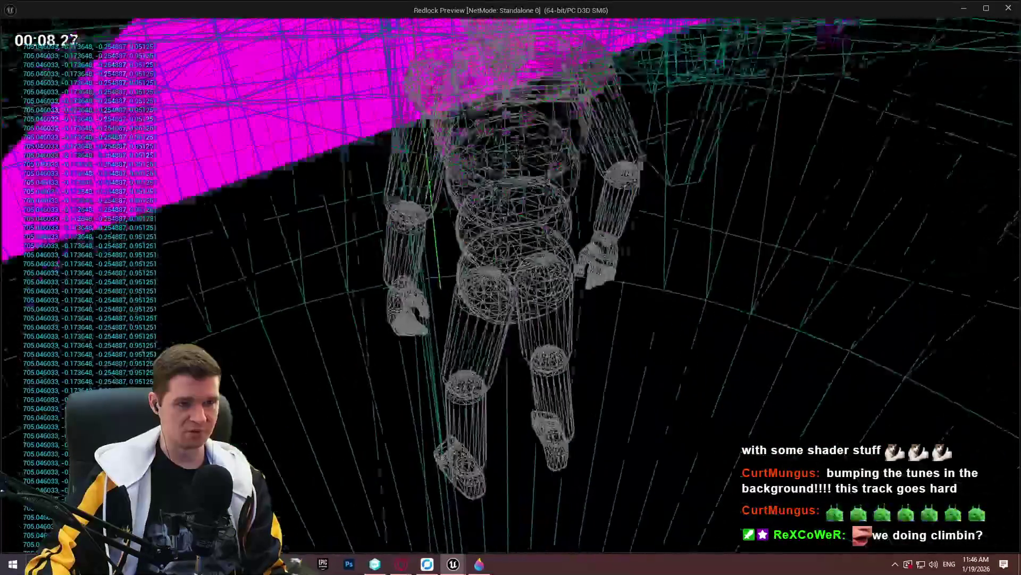
key(Escape)
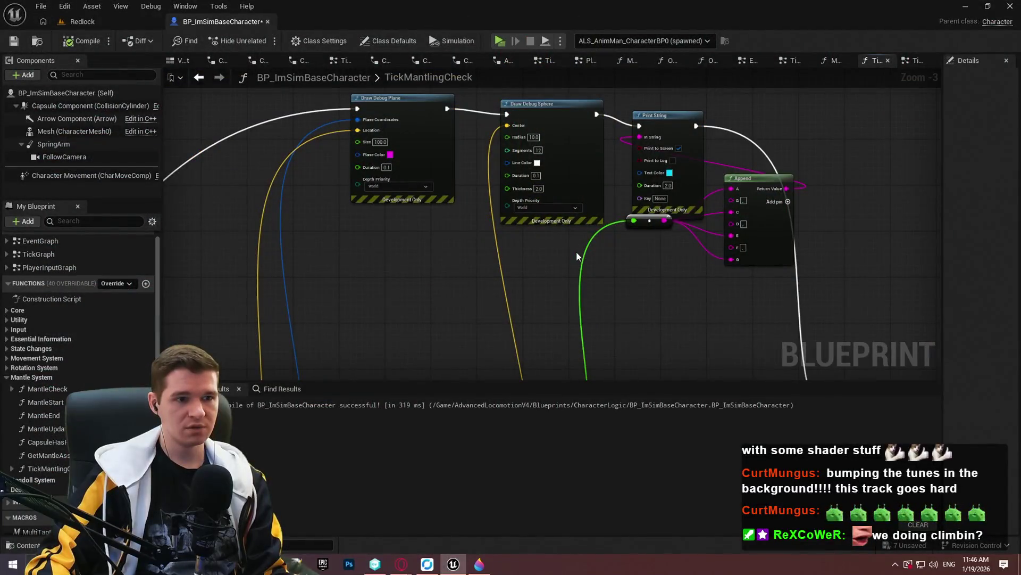
mouse_move(546, 256)
mouse_down()
mouse_move(564, 64)
mouse_move(551, 243)
mouse_move(548, 114)
mouse_up()
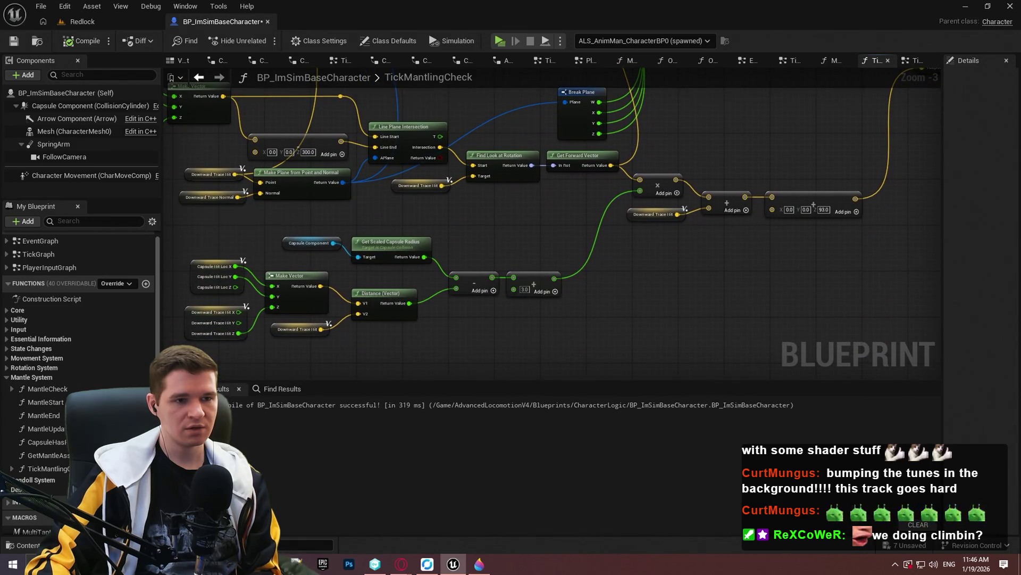
- Wire the ledge offset vector result into Draw Debug Sphere's Center, replacing its input
drag(611, 189, 586, 236)
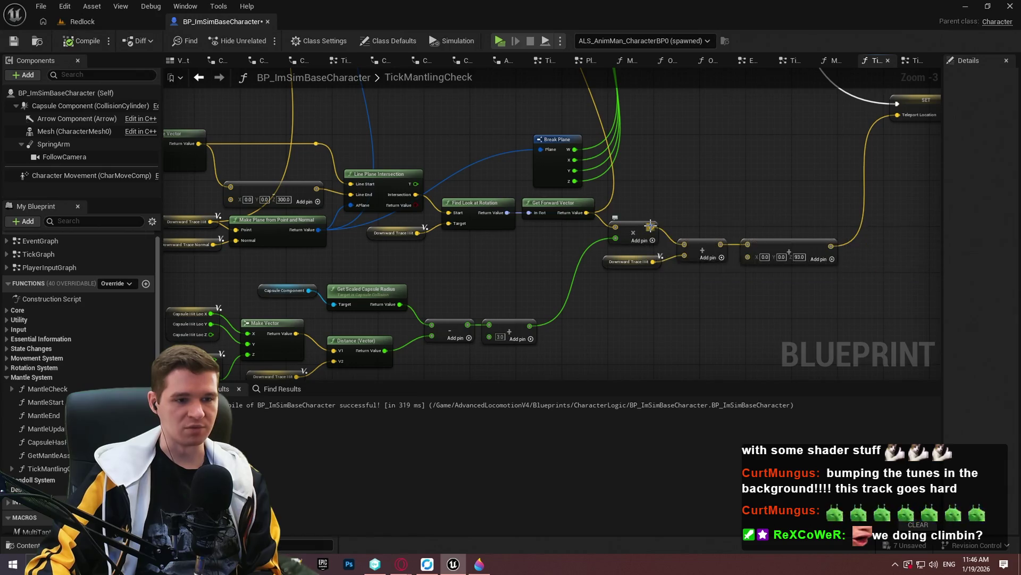
mouse_move(650, 226)
mouse_down()
mouse_move(624, 98)
mouse_move(516, 211)
mouse_move(510, 141)
mouse_move(490, 148)
mouse_move(593, 290)
mouse_move(703, 342)
mouse_move(775, 124)
mouse_move(720, 138)
mouse_up()
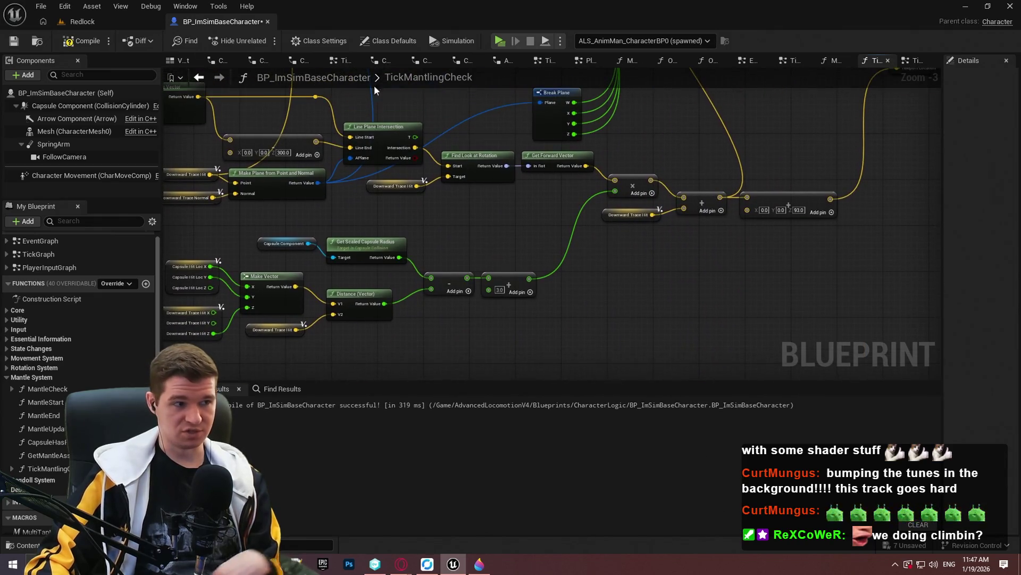
click(83, 41)
- Launch a new play-test and run the character toward the wall
click(500, 41)
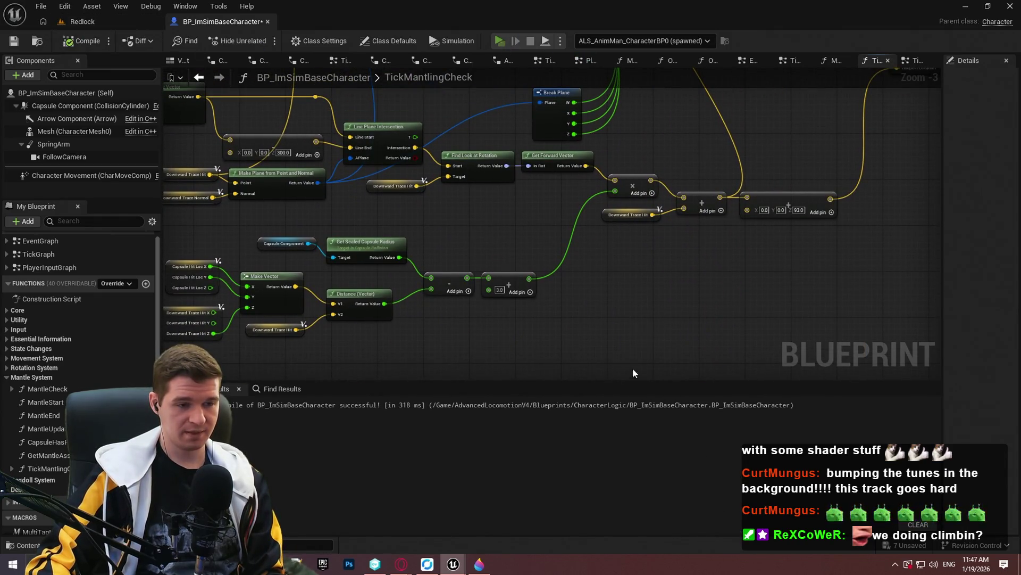
click(511, 453)
key(w)
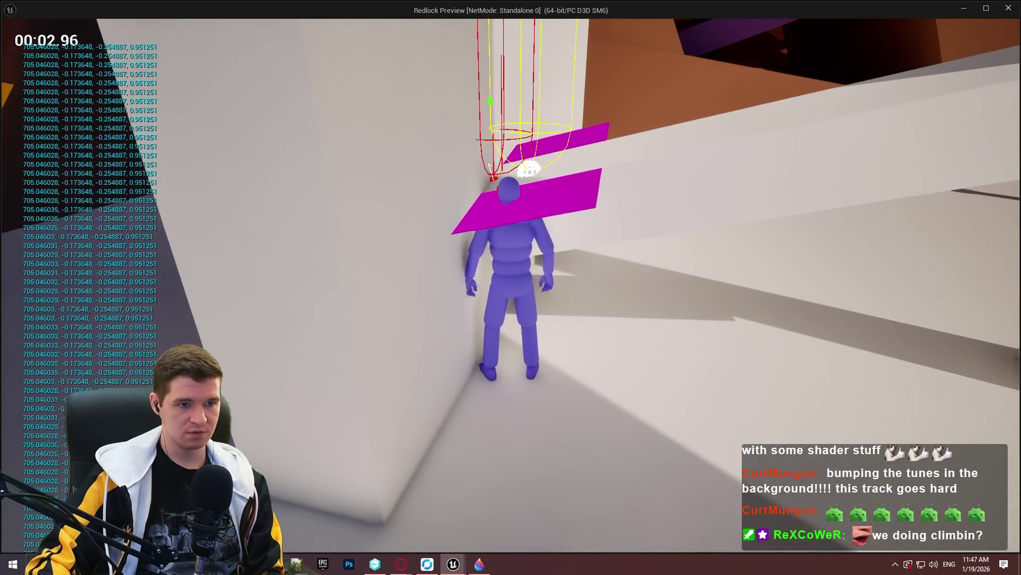
- Run the character to the ledge to inspect the debug shapes, then leave the play-test
key(w)
key(w)
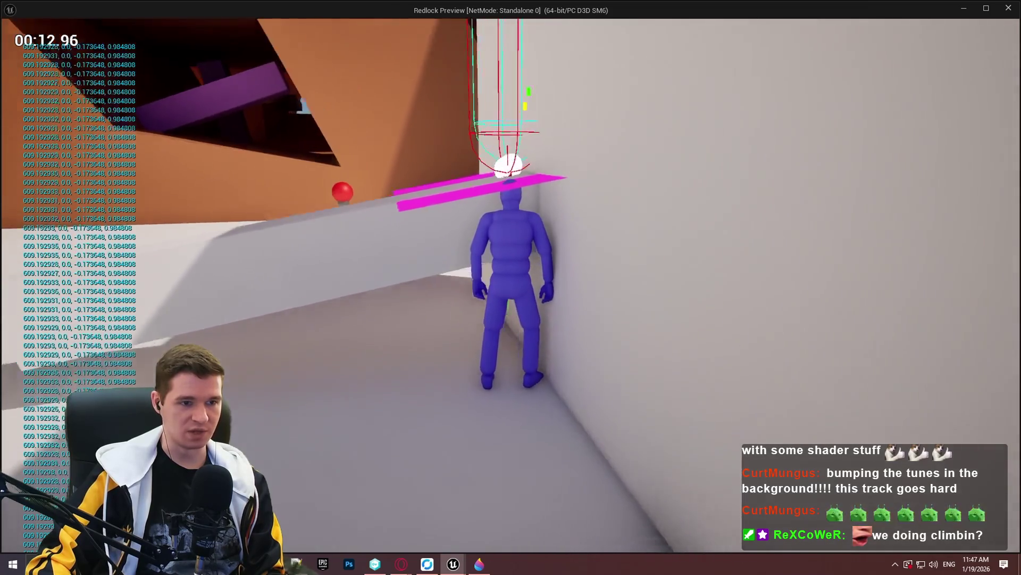
key(alt+Tab)
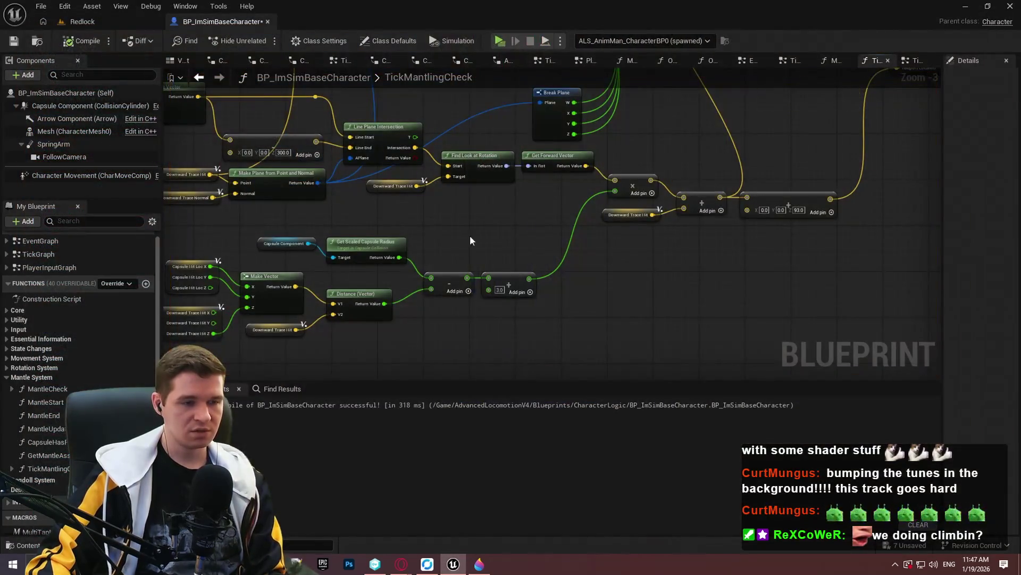
- Zoom into the Line Plane Intersection wiring, rewire a pin, and start playing past the intro
scroll(471, 235, up, 4)
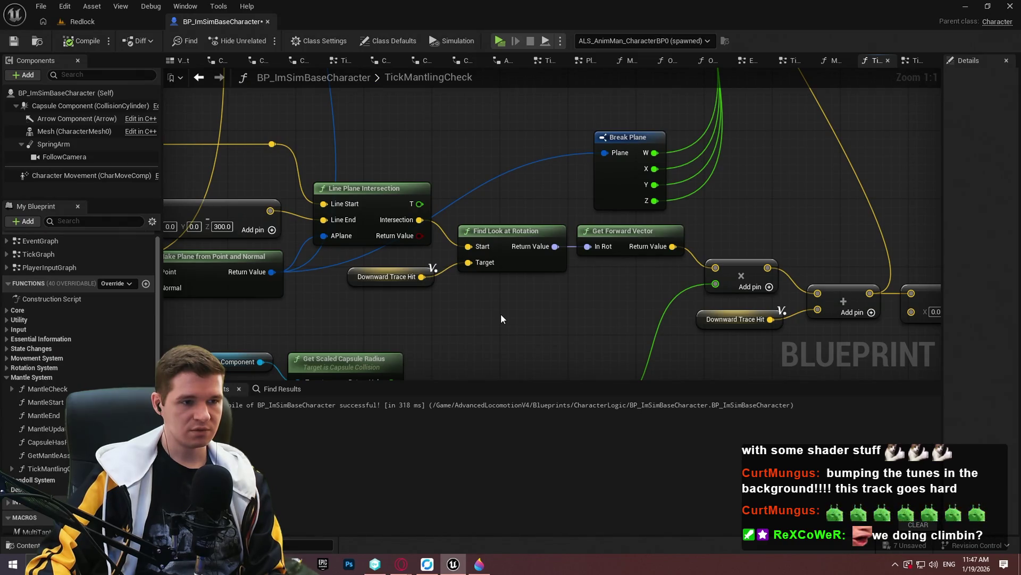
scroll(499, 318, up, 2)
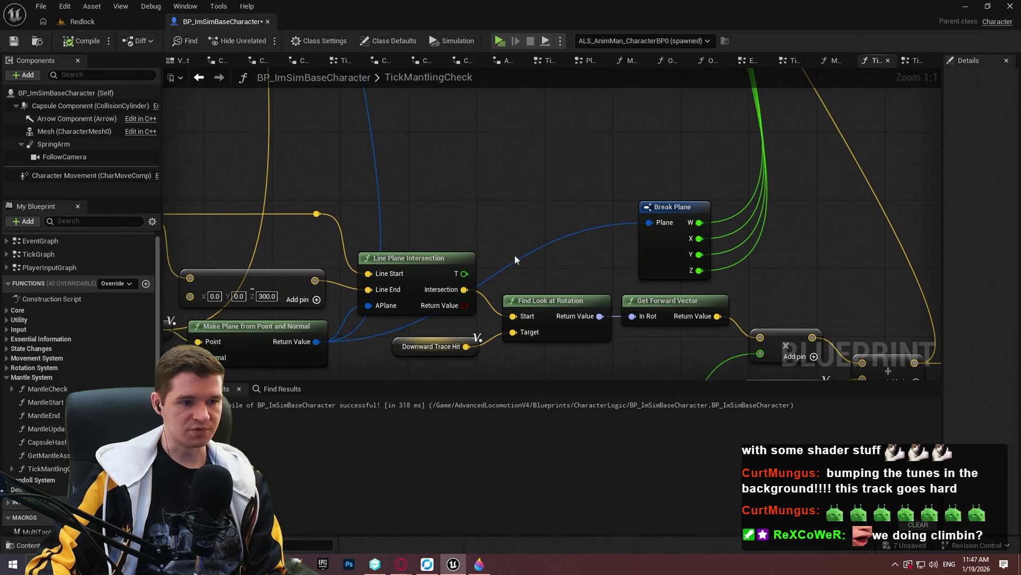
mouse_move(515, 254)
mouse_down()
mouse_move(570, 184)
mouse_move(545, 193)
mouse_move(579, 193)
mouse_up()
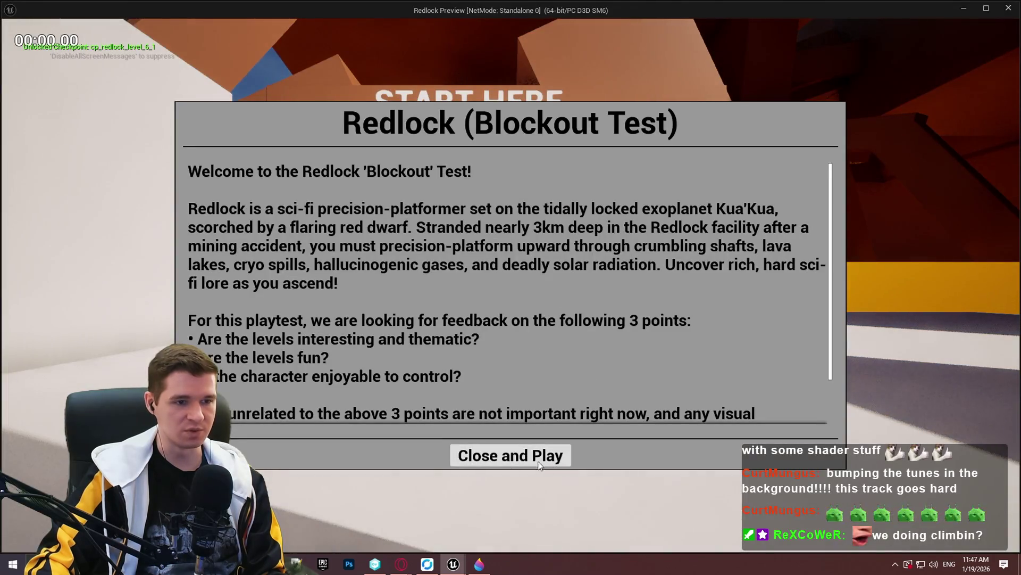
click(511, 457)
- Run the character between wall and ledge in wireframe view, then end the play-test
key(w)
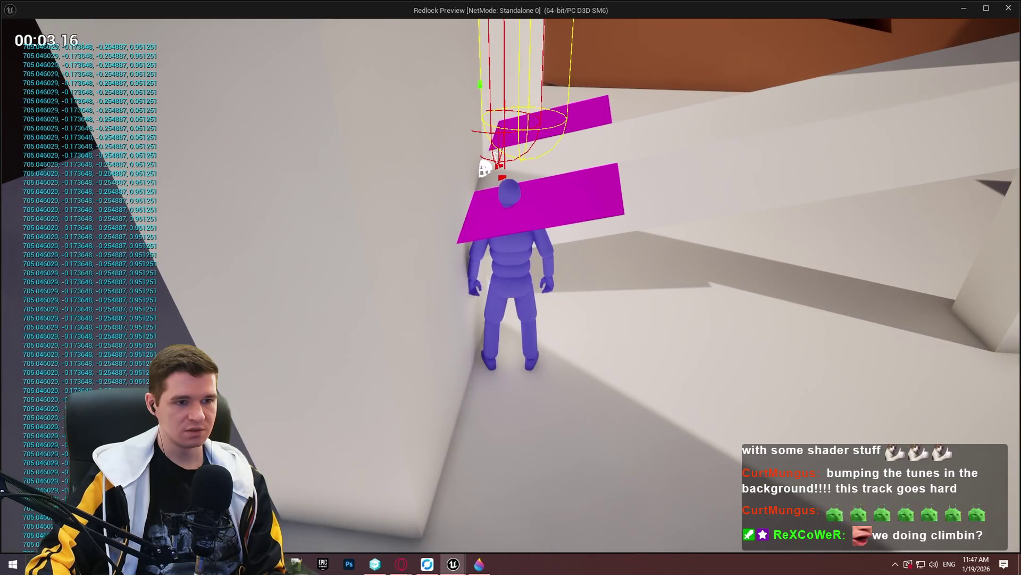
key(w)
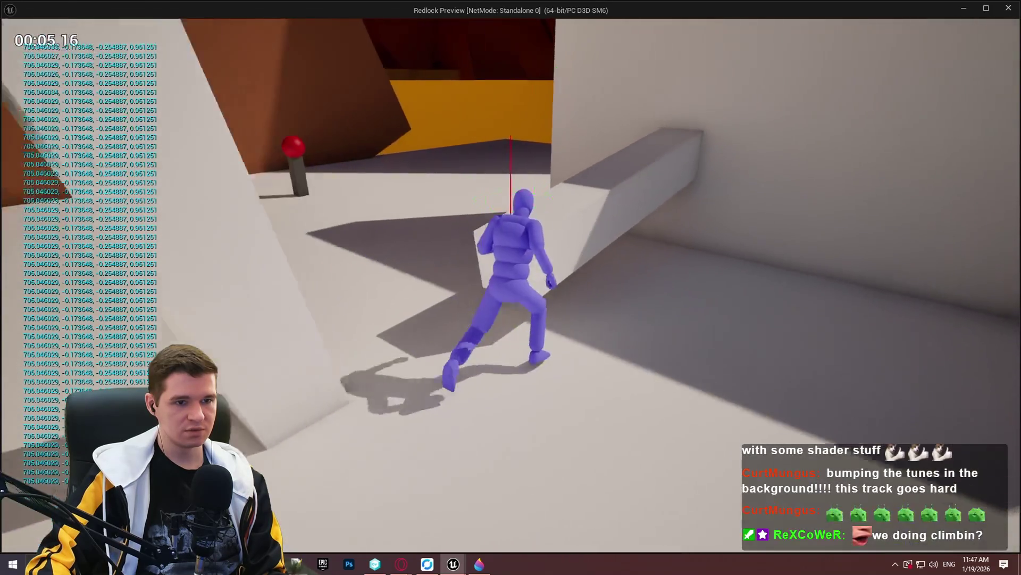
key(w)
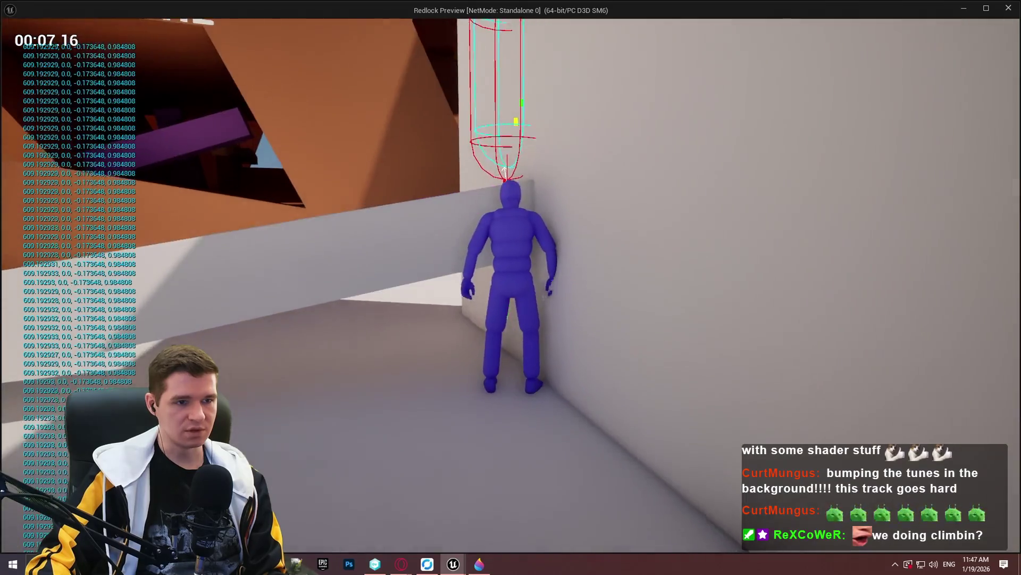
key(F1)
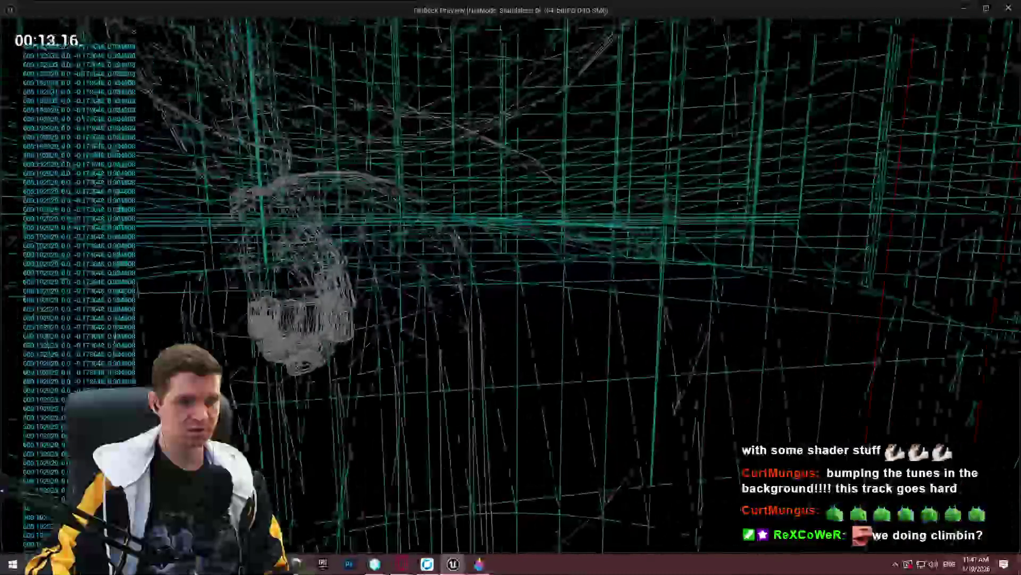
key(Escape)
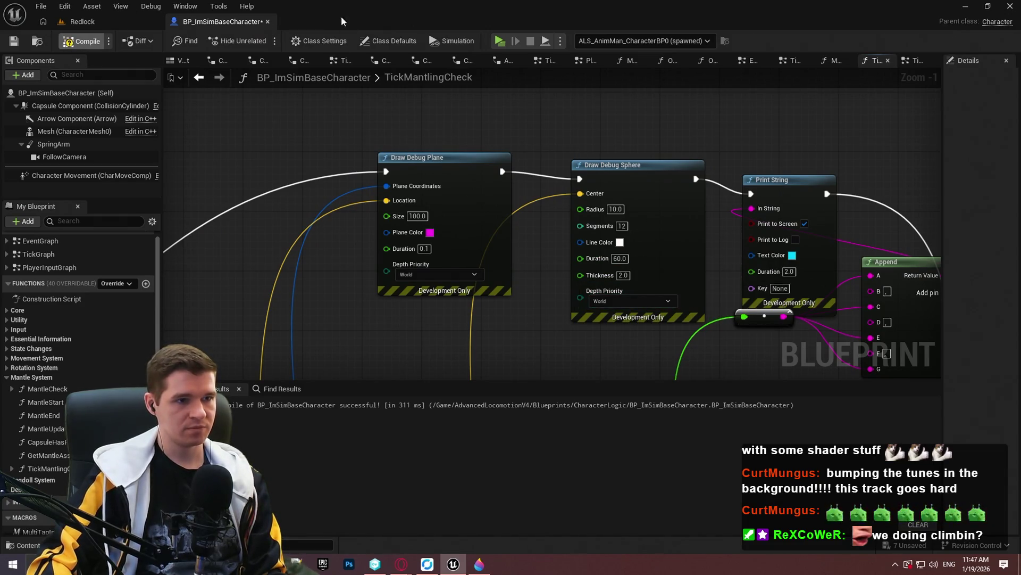
click(500, 41)
click(567, 468)
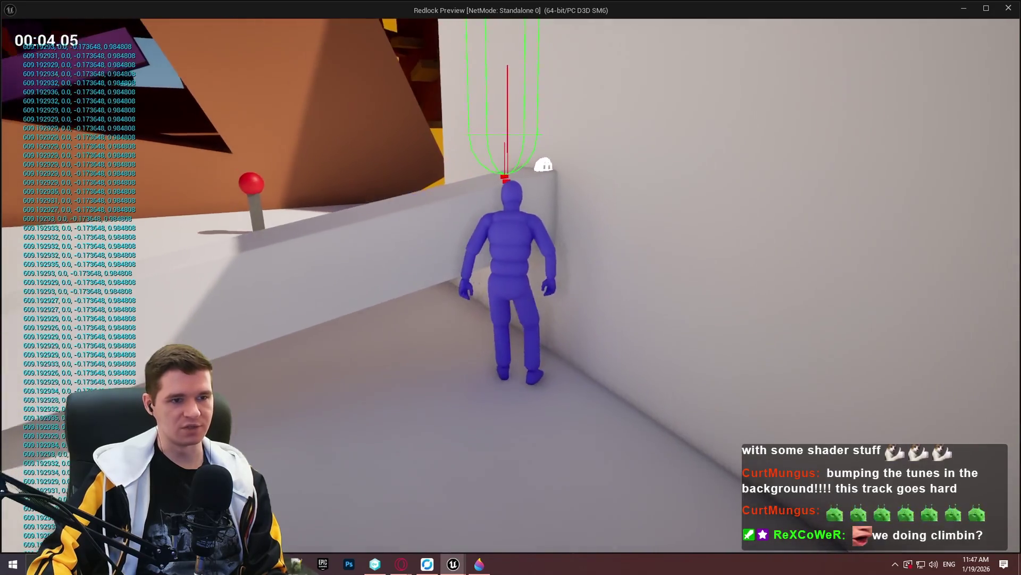
key(Escape)
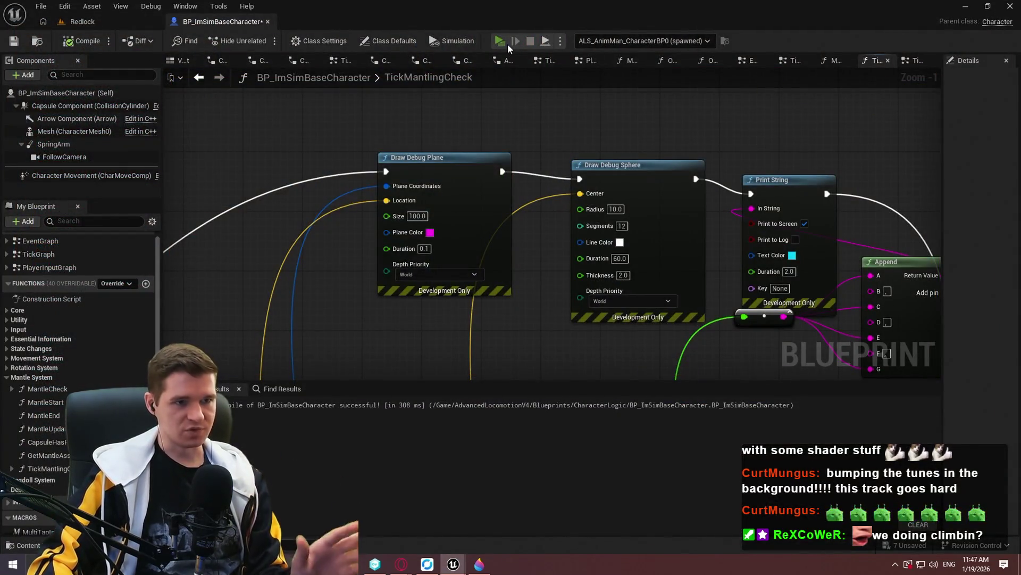
- Play-test in wireframe to check the magenta ledge planes, then switch to the Redlock level editor
click(507, 44)
key(Return)
key(w)
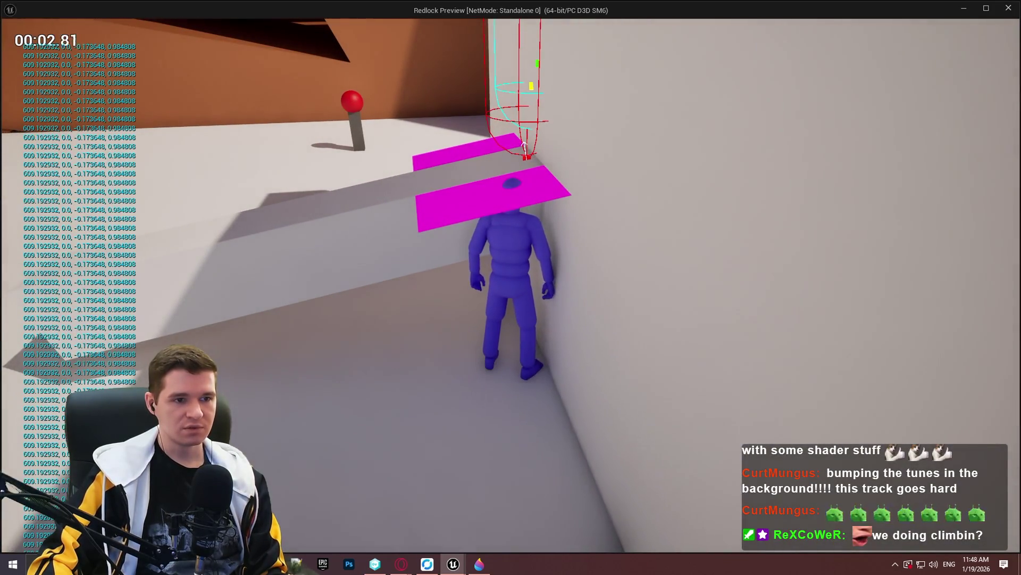
key(F1)
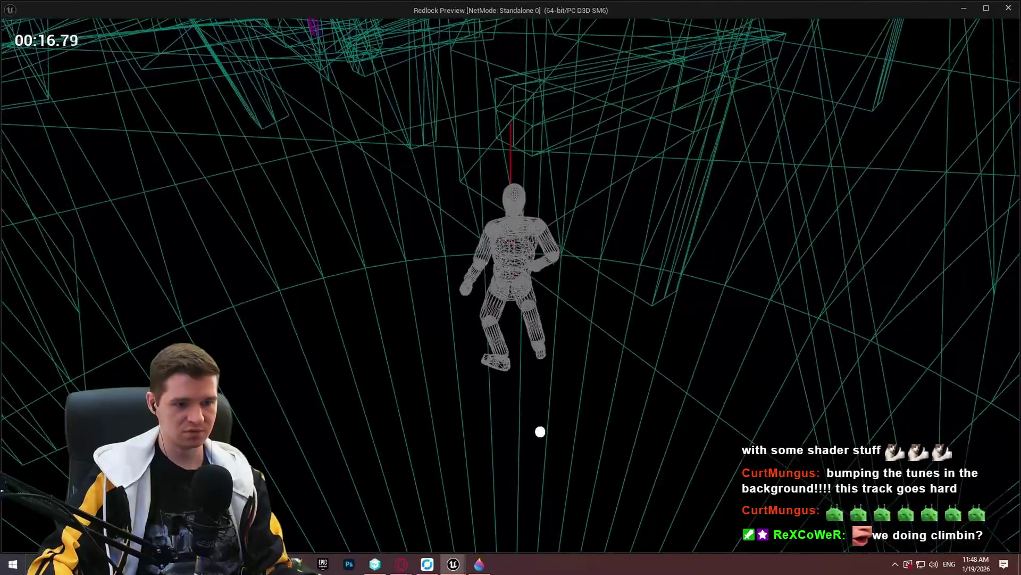
key(Escape)
click(100, 12)
click(81, 21)
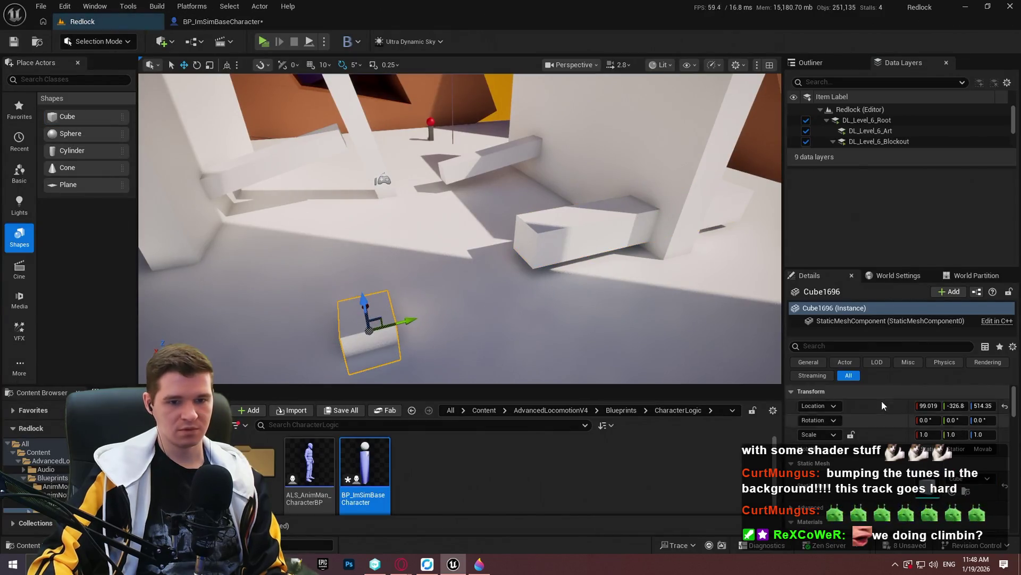
- Reset Cube1696 to location 0, 0, 0, then Play From Here at a spot in the level
click(1004, 408)
key(f)
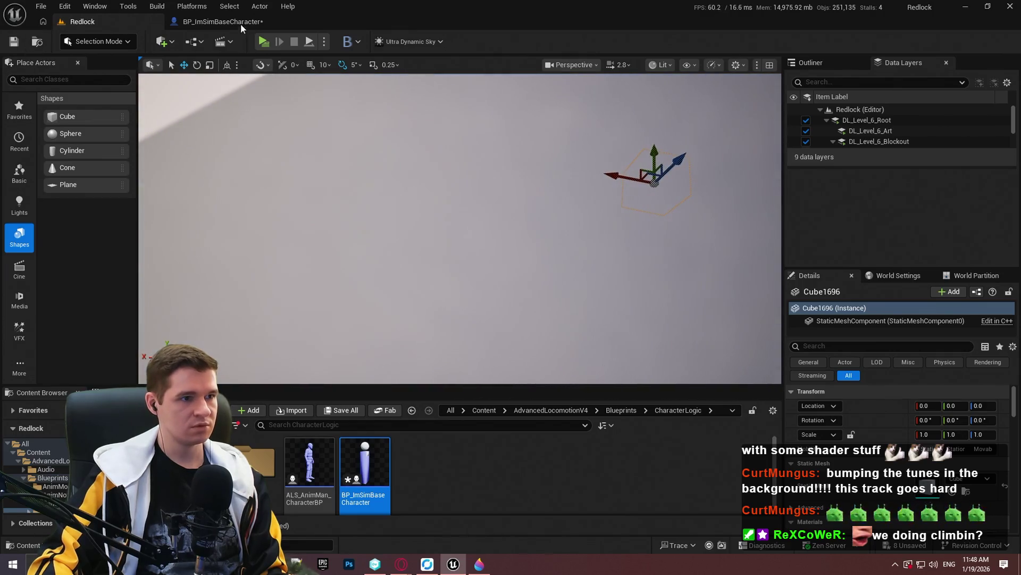
click(234, 22)
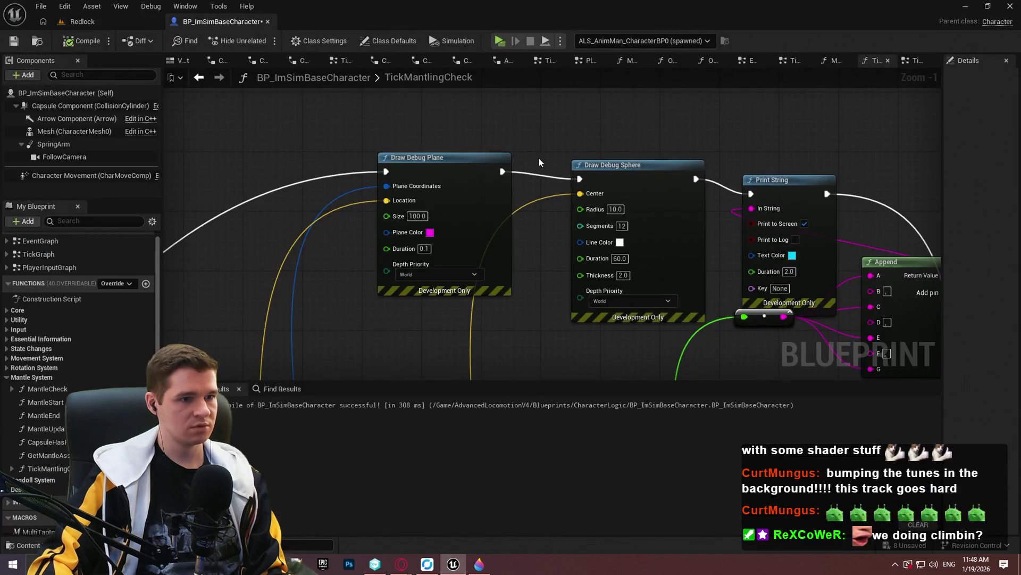
click(115, 20)
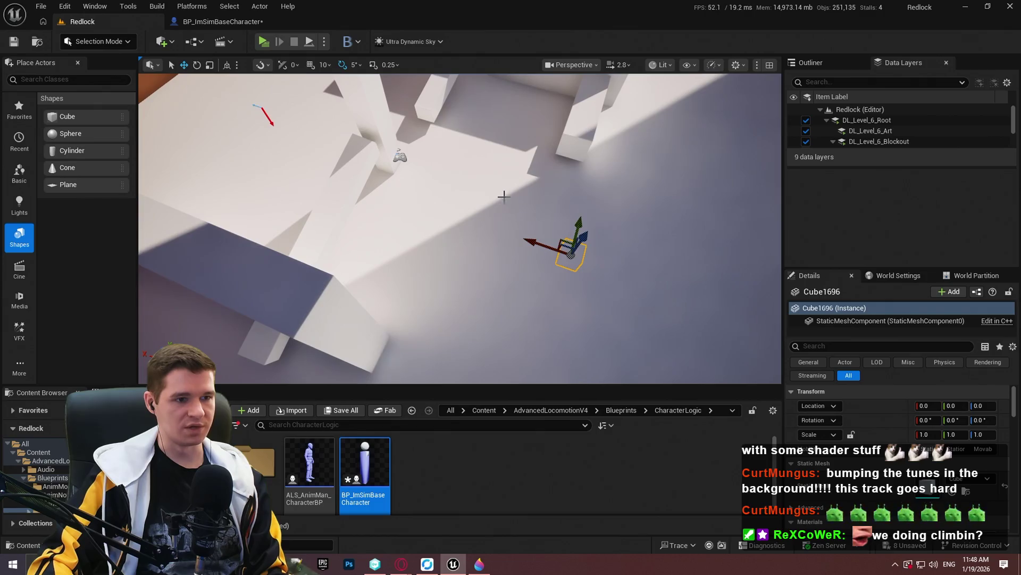
right_click(504, 196)
click(527, 541)
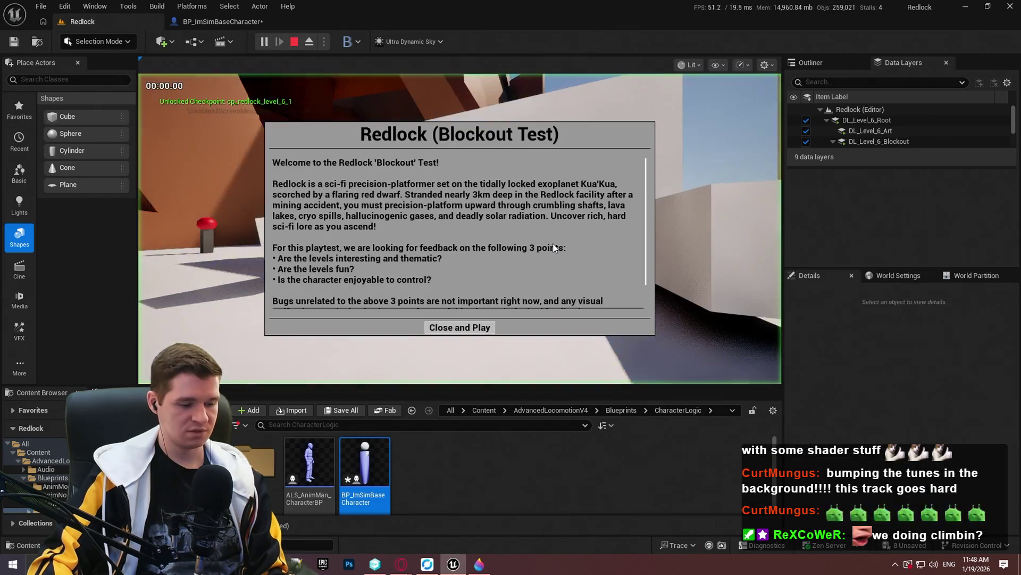
- Play the in-editor session in wireframe, then stop and return to the BP_ImSimBaseCharacter graph
click(470, 326)
key(F1)
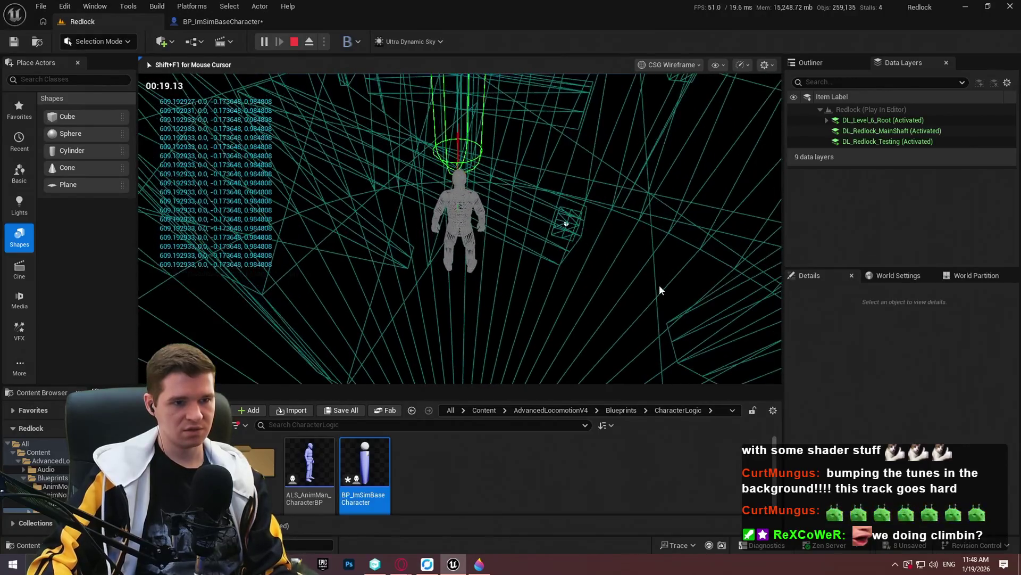
key(Escape)
click(274, 18)
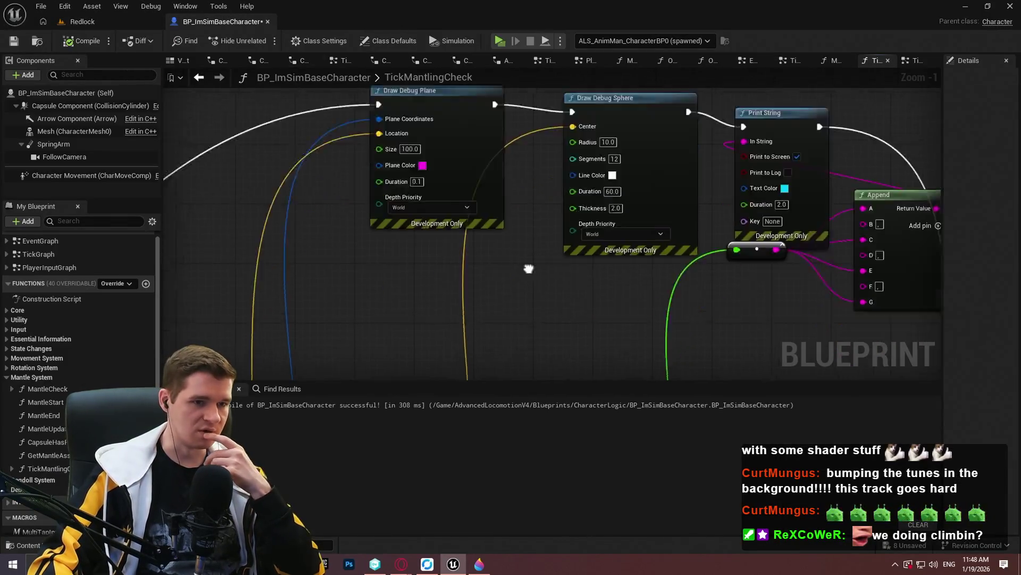
- Add a breakpoint on Draw Debug Sphere, play until it pauses there, then stop
drag(798, 239, 633, 213)
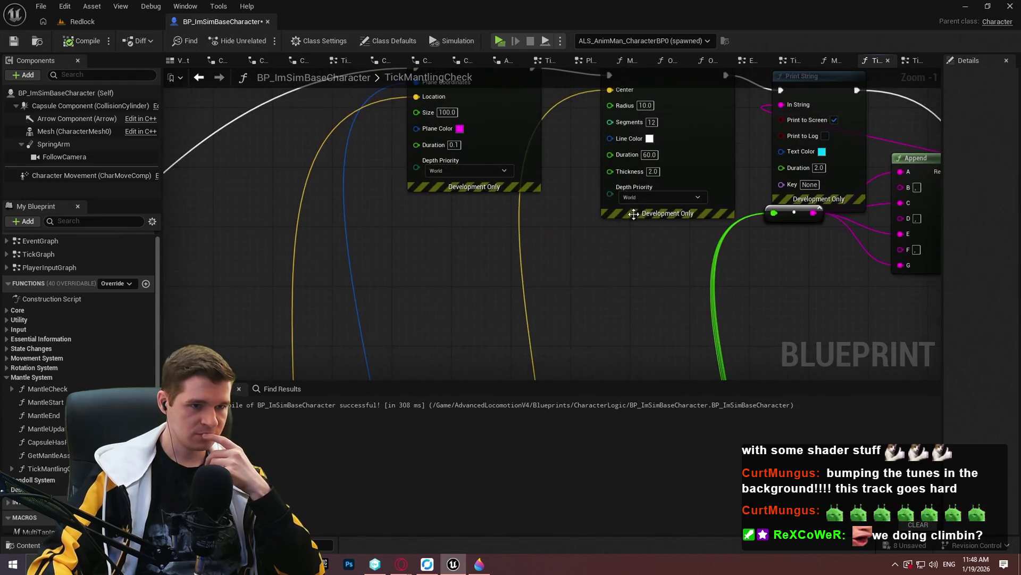
right_click(681, 113)
click(743, 351)
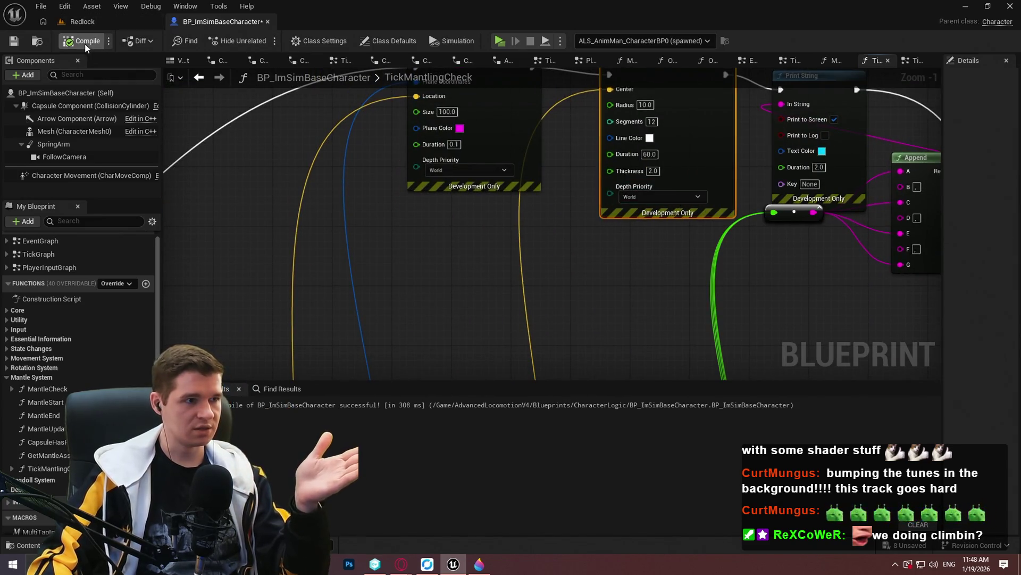
click(502, 41)
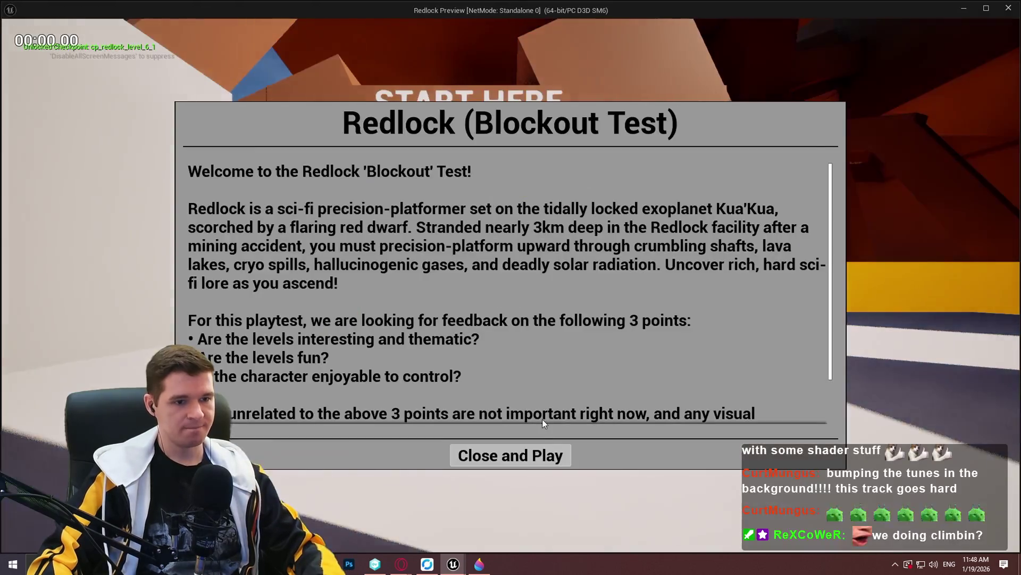
click(547, 456)
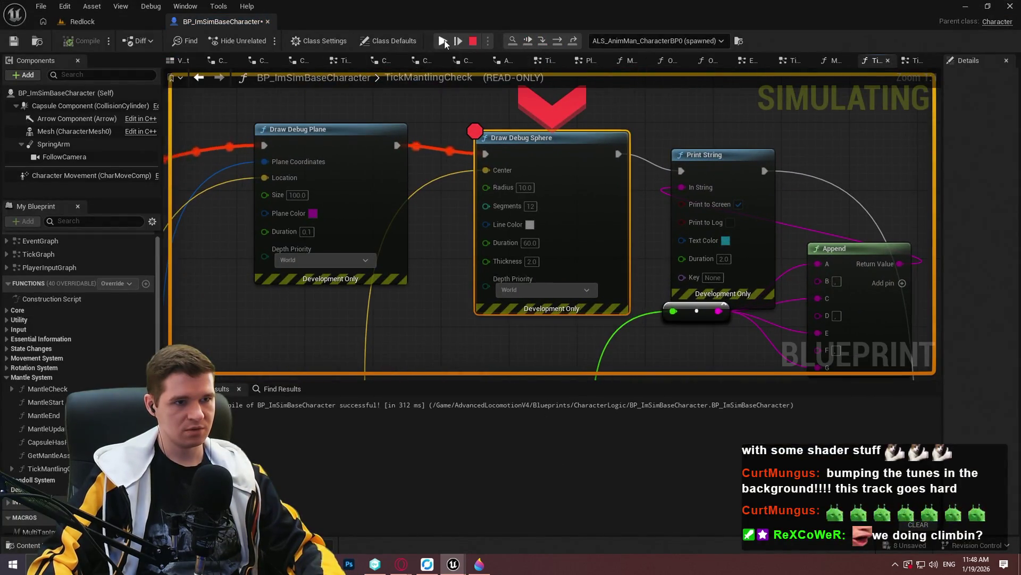
click(444, 41)
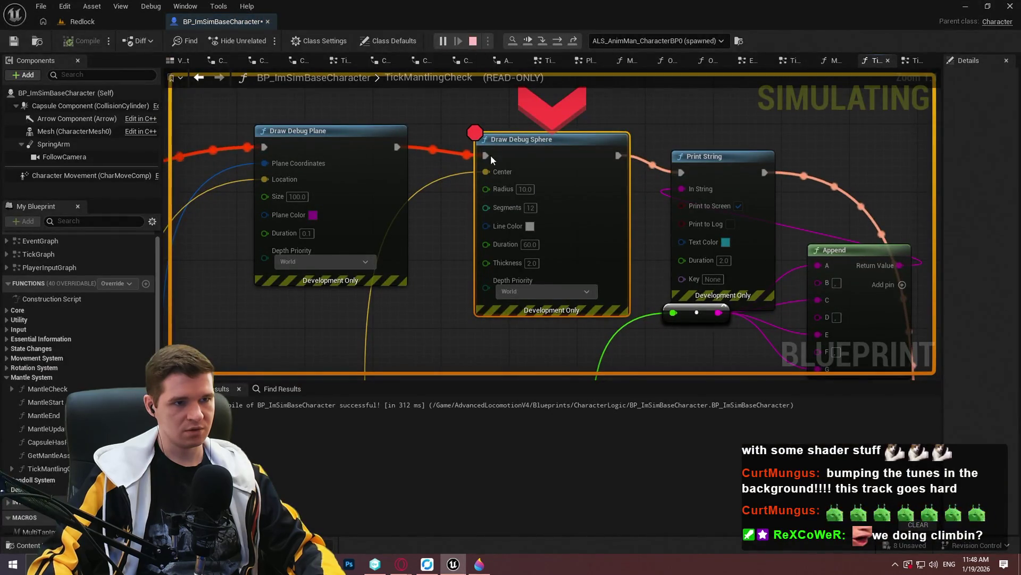
key(Escape)
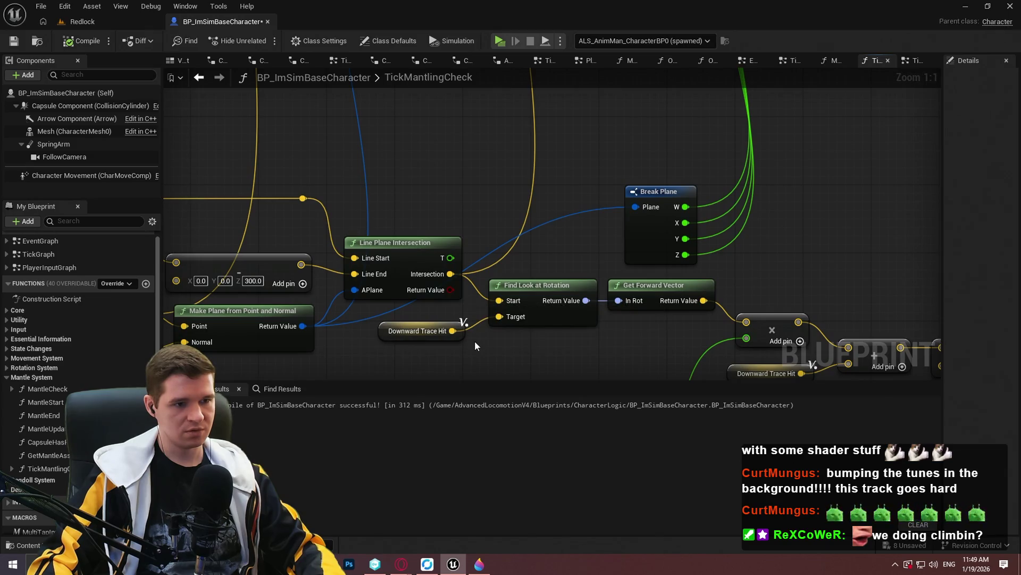
- Set the debug sphere's Duration to 0.1, recompile, and start a new play-test
drag(499, 225, 897, 220)
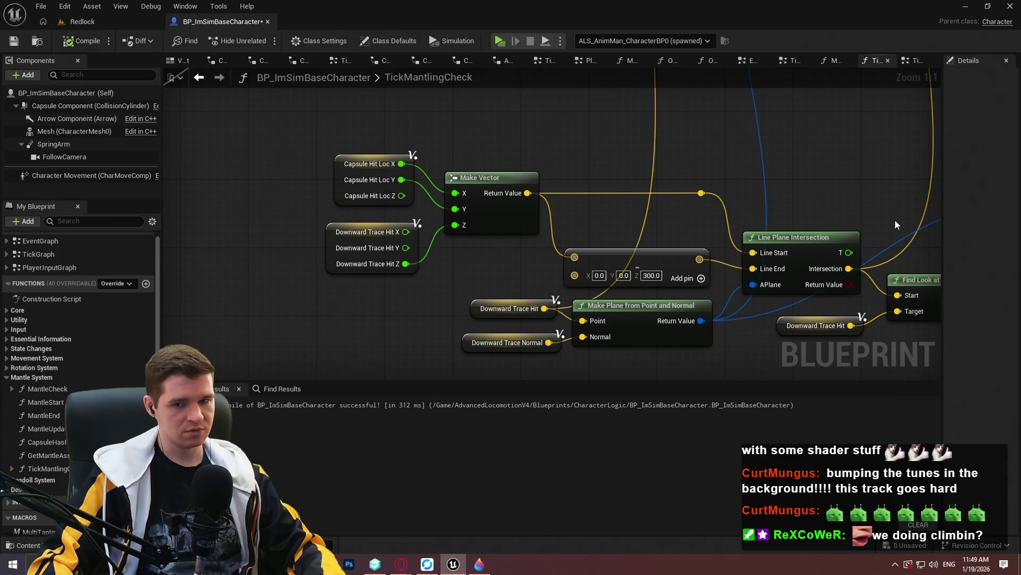
drag(895, 219, 707, 323)
scroll(619, 302, down, 3)
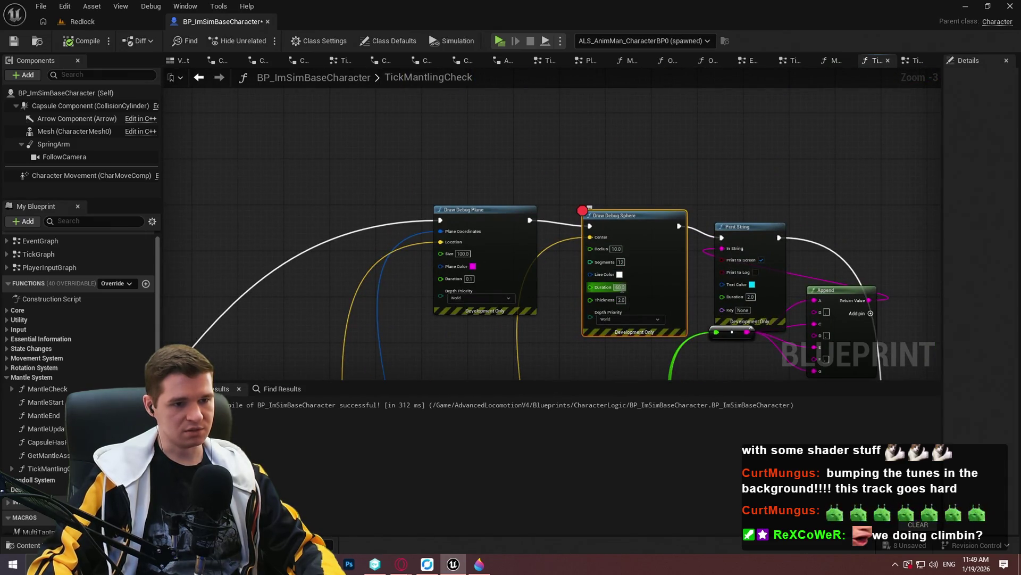
text(0.1)
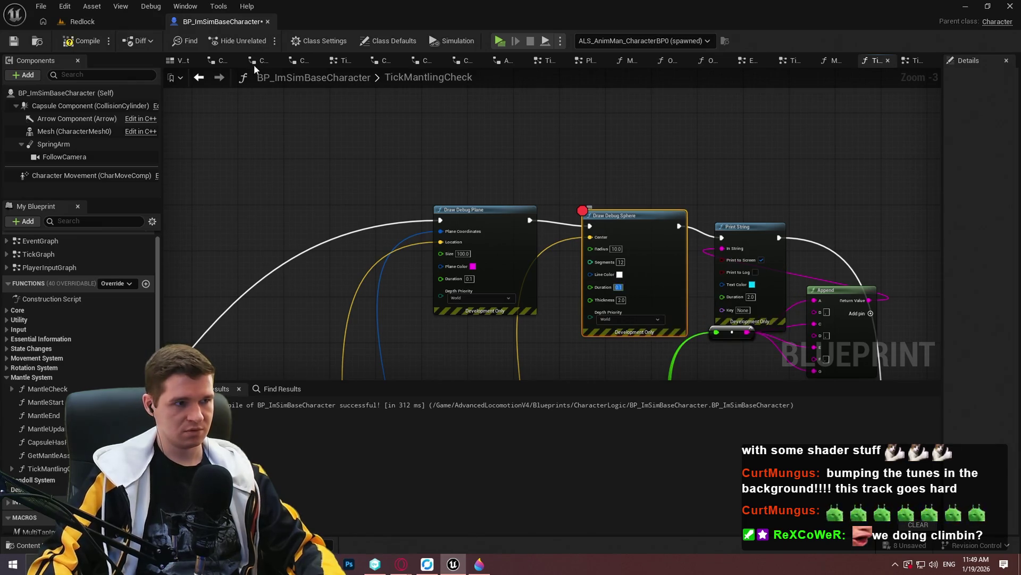
click(66, 43)
click(500, 41)
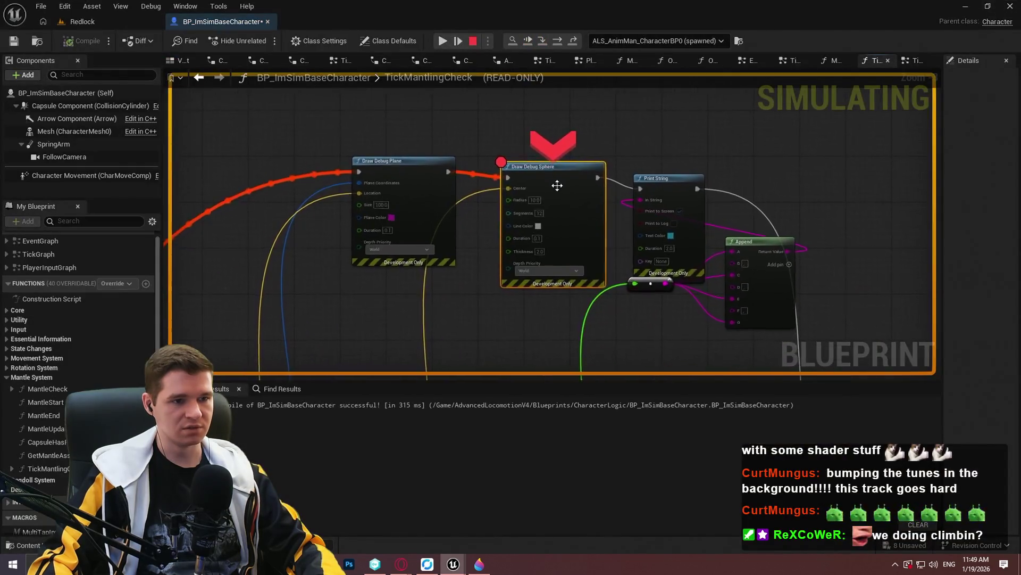
scroll(557, 186, up, 2)
right_click(540, 167)
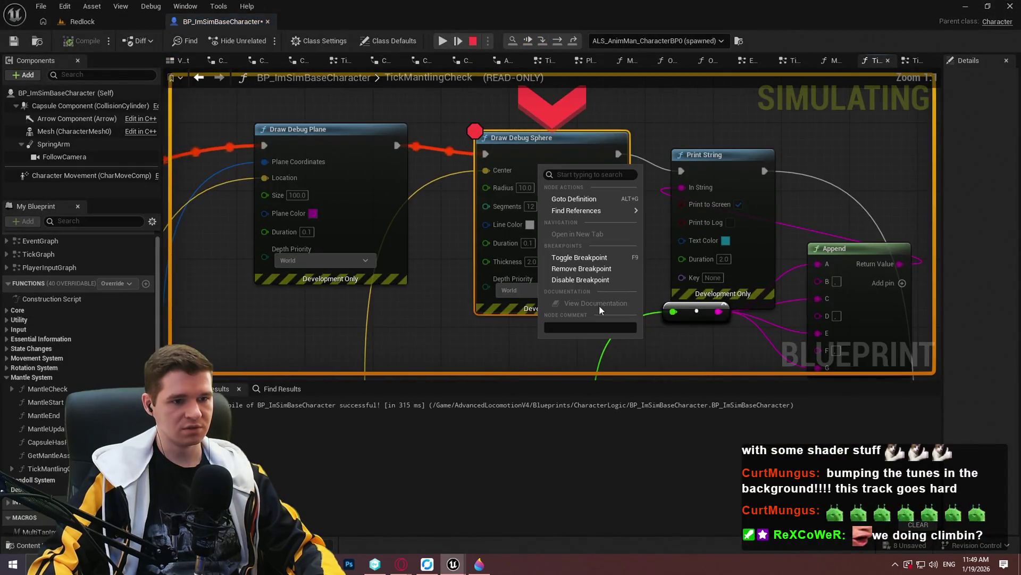
- Remove the Draw Debug Sphere breakpoint, finish the play-test, then pan to the plane-intersection nodes
click(581, 269)
click(445, 41)
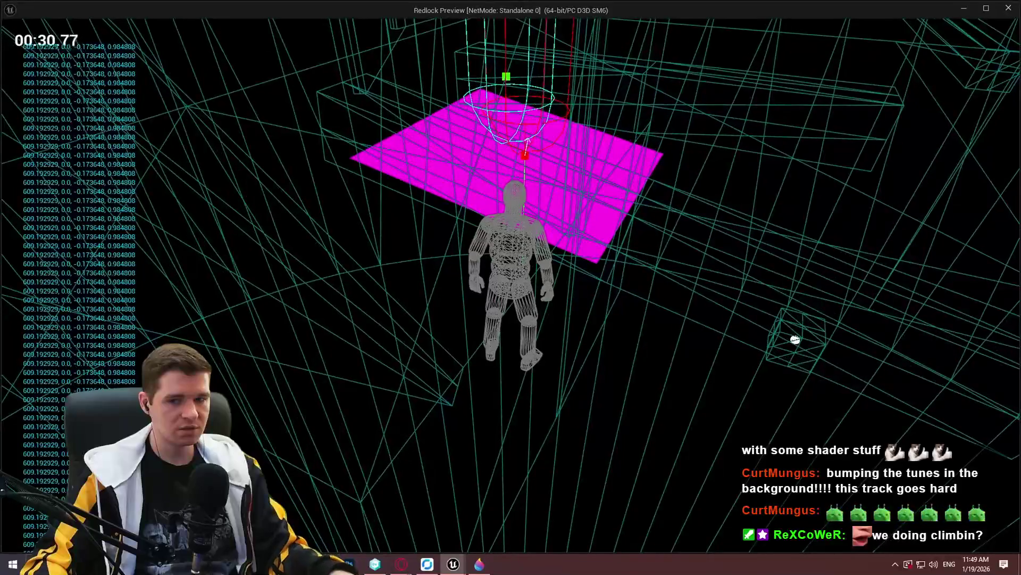
key(Escape)
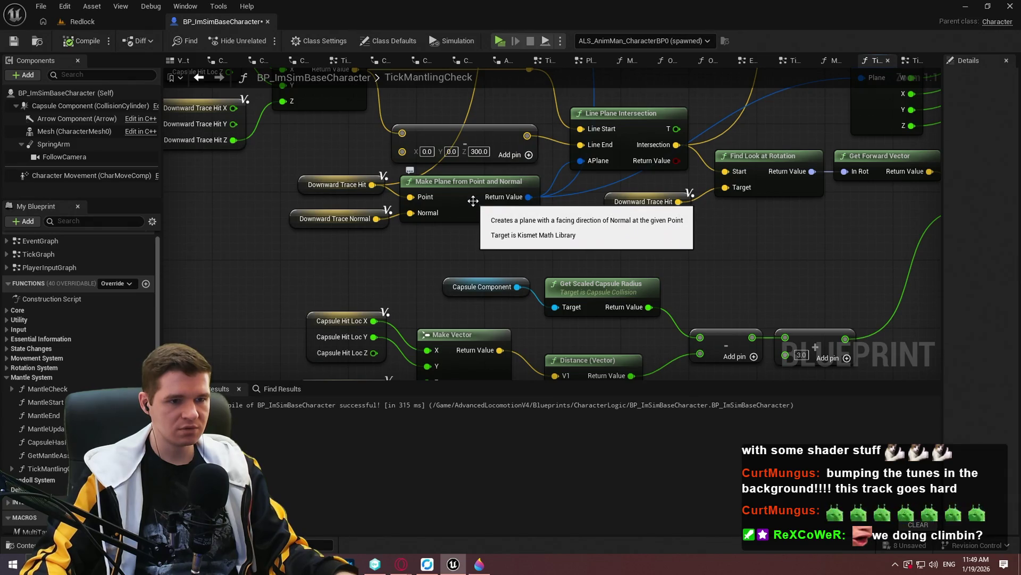
drag(473, 201, 378, 169)
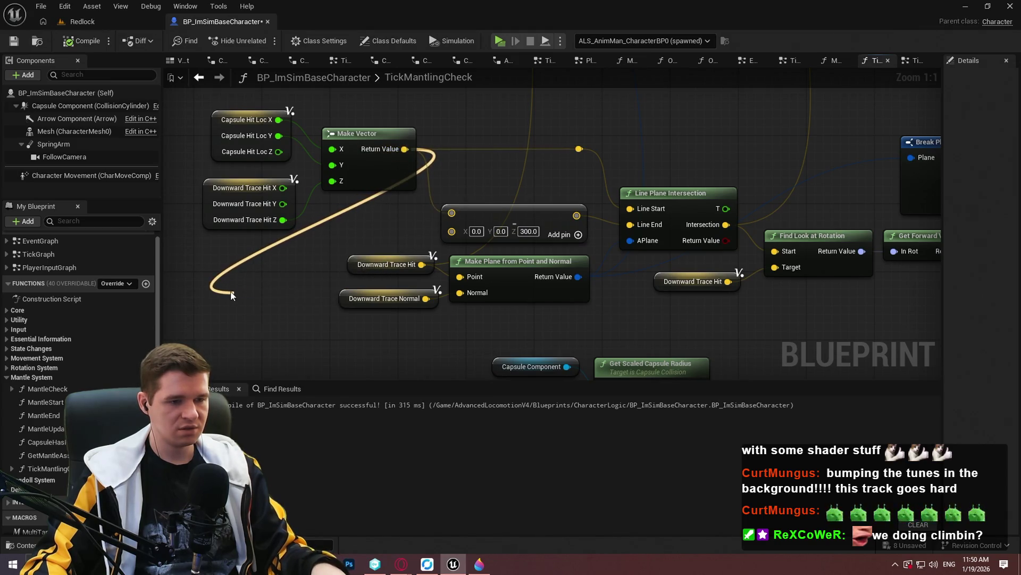
- Feed Make Vector's Return Value into a new Vector Get Abs node, compile, and start a play-test
drag(231, 294, 232, 294)
text(abs)
click(314, 349)
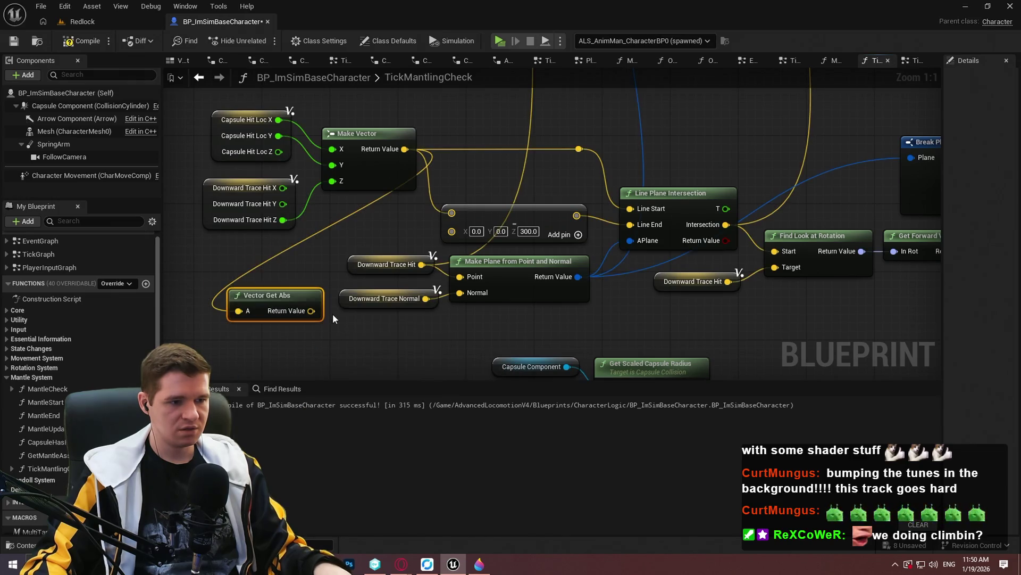
click(77, 43)
key(alt+p)
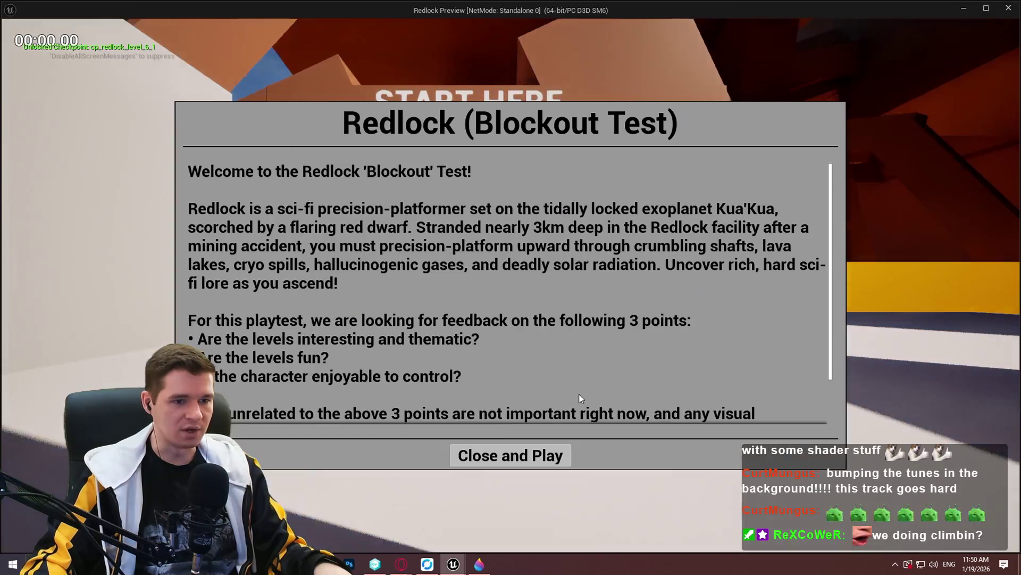
- Play-test in wireframe view, jumping the character over the gap to trigger the magenta debug plane
click(511, 454)
key(F1)
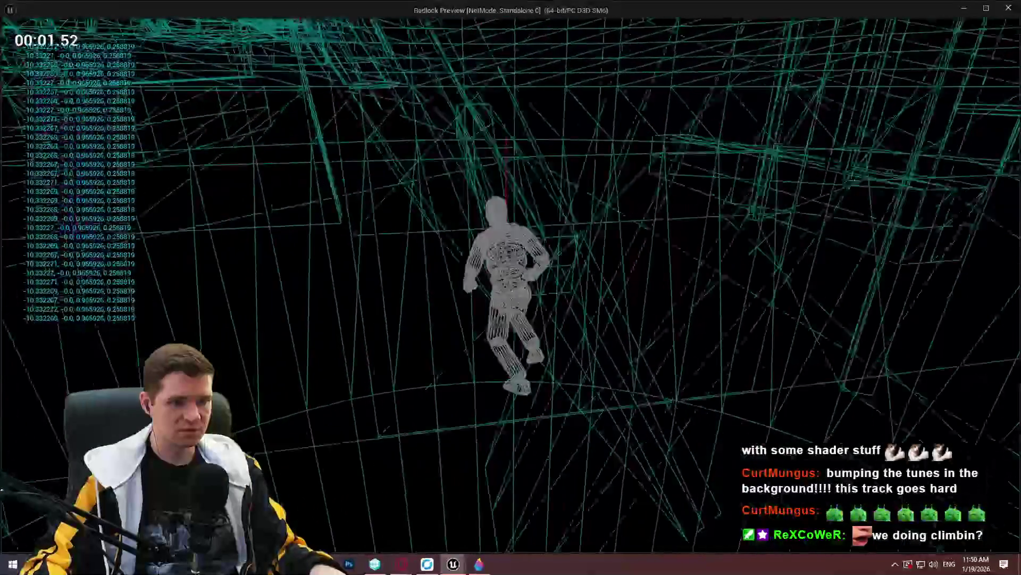
key(space)
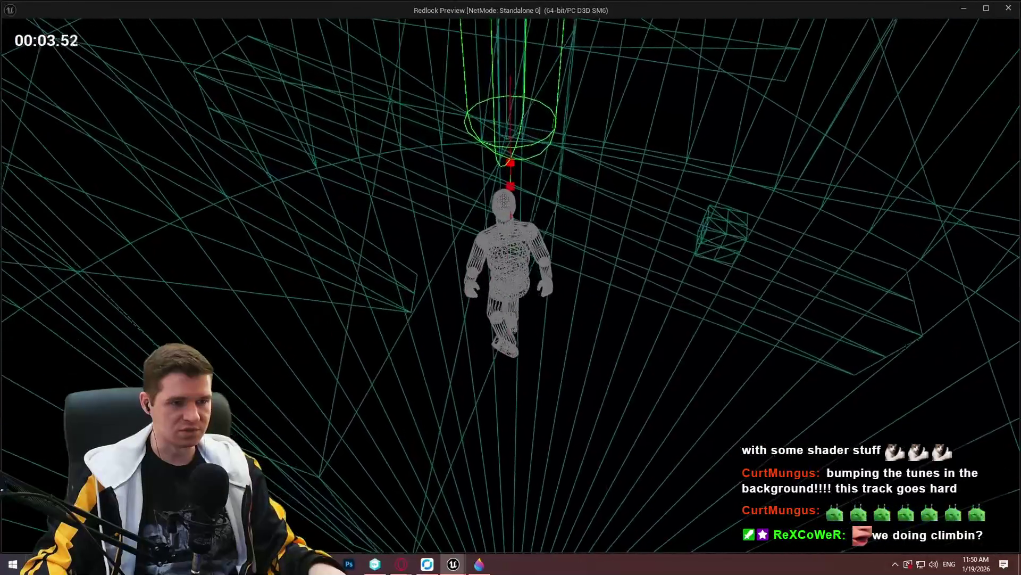
key(space)
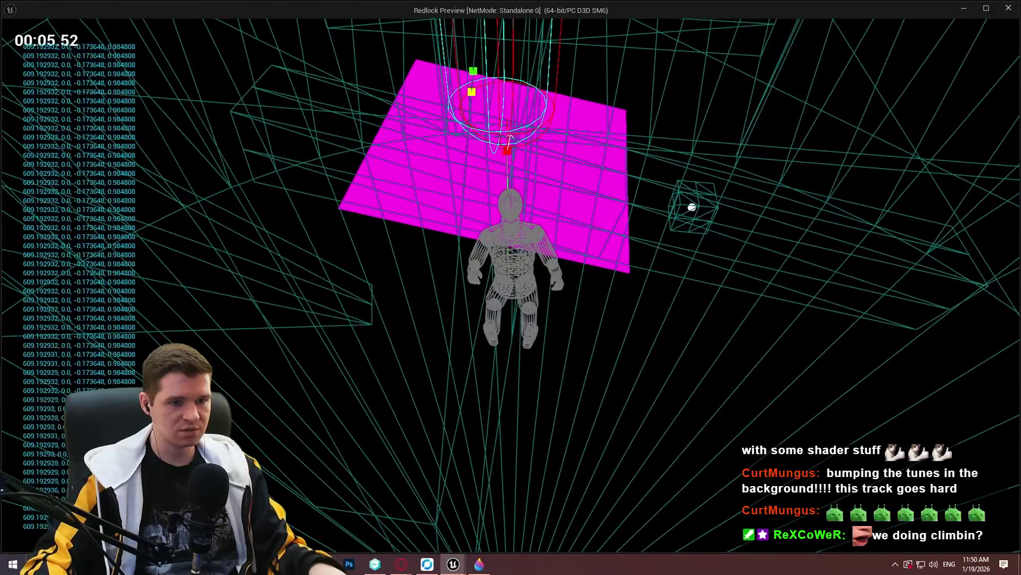
key(space)
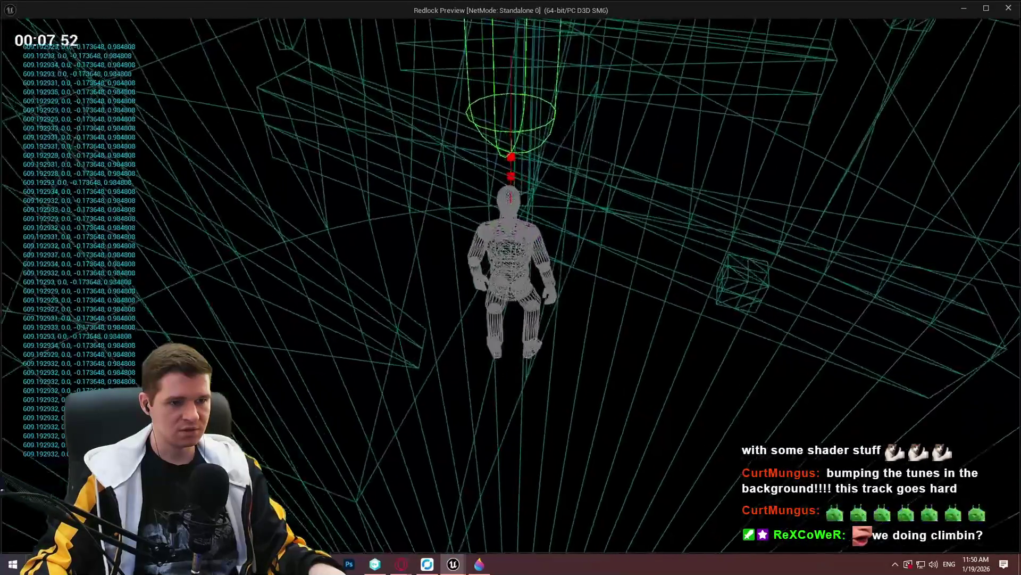
key(space)
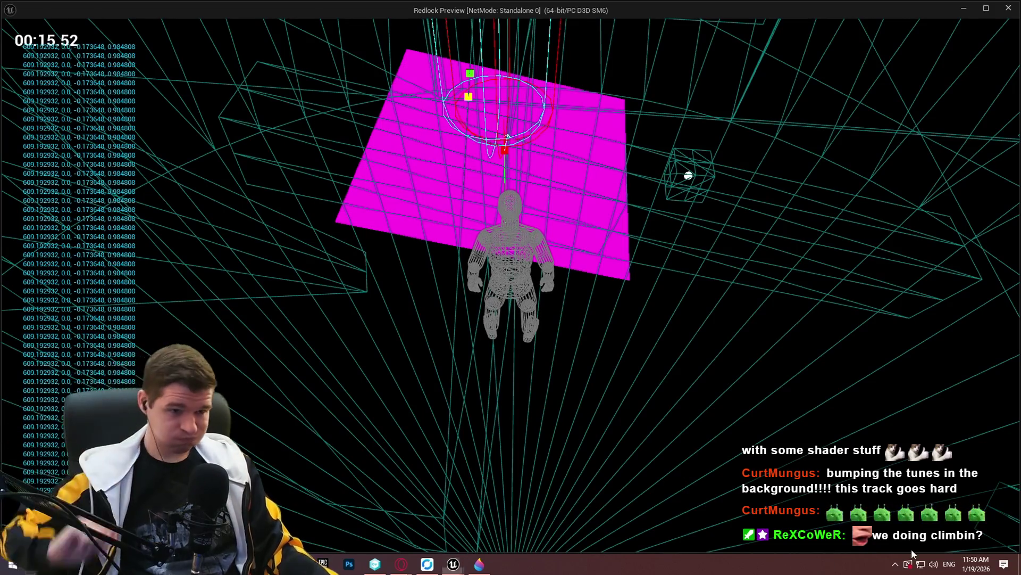
- Return to the TickMantlingCheck graph and dismiss the Save Content prompt without saving
key(super)
key(alt+Tab)
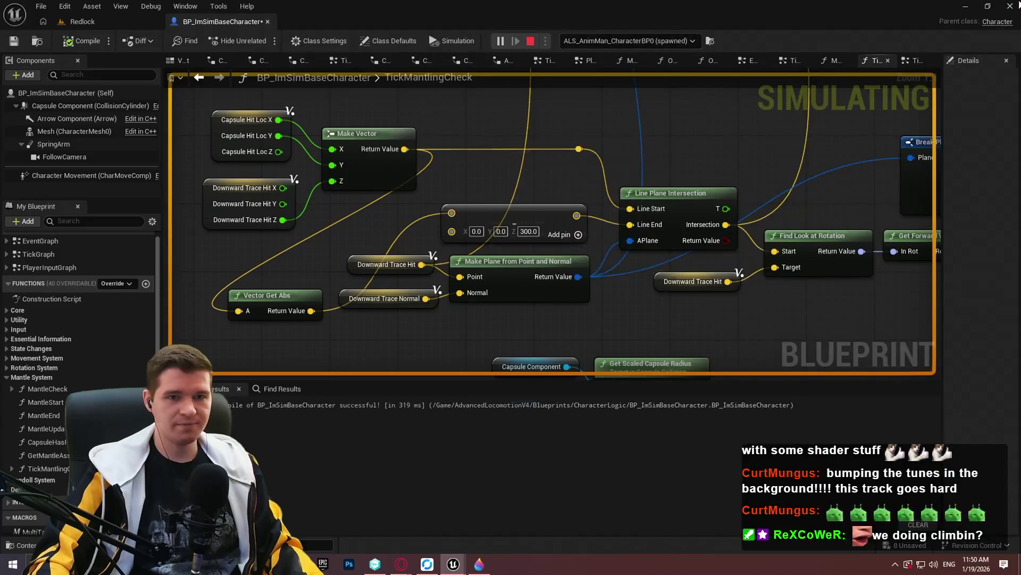
key(ctrl+shift+s)
click(663, 405)
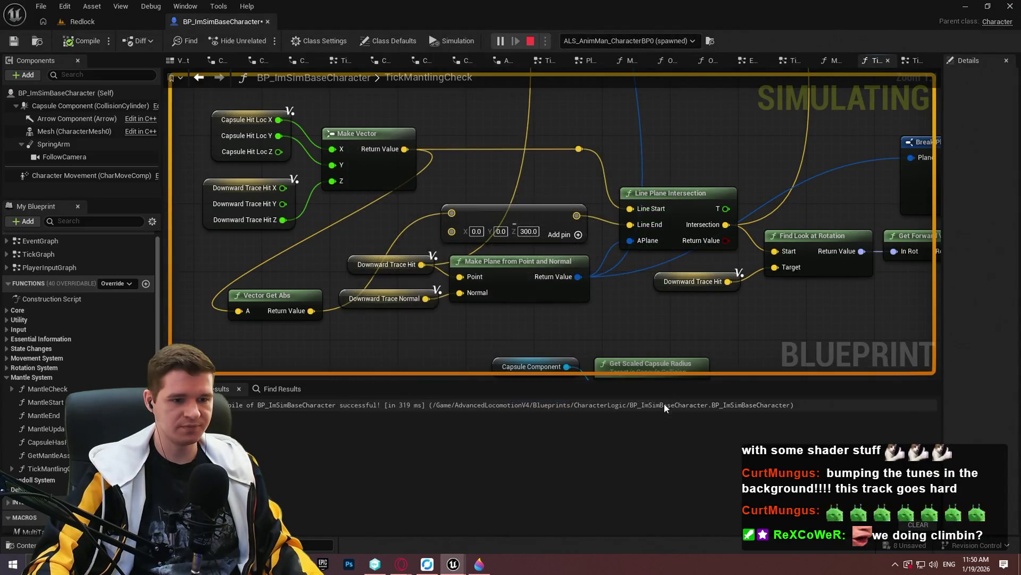
- Add a breakpoint on the Draw Debug Sphere node in the TickMantlingCheck graph
mouse_move(453, 564)
click(511, 519)
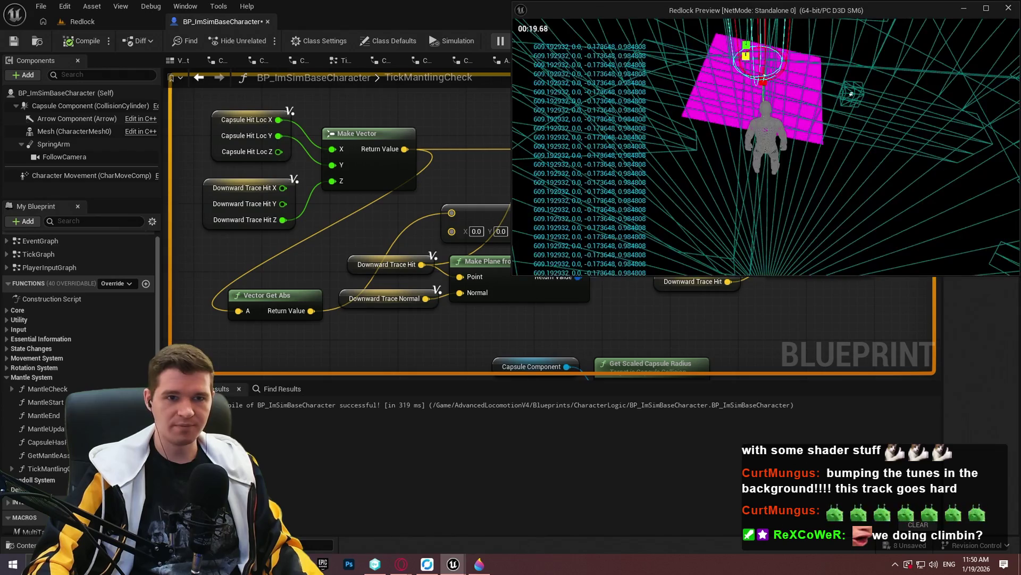
key(alt+Tab)
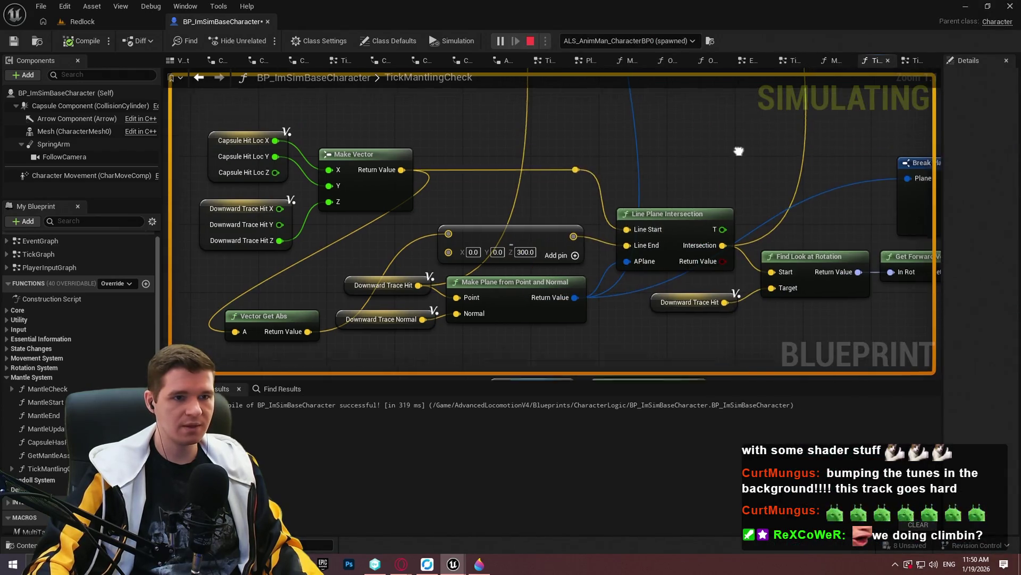
scroll(660, 252, down, 4)
right_click(681, 203)
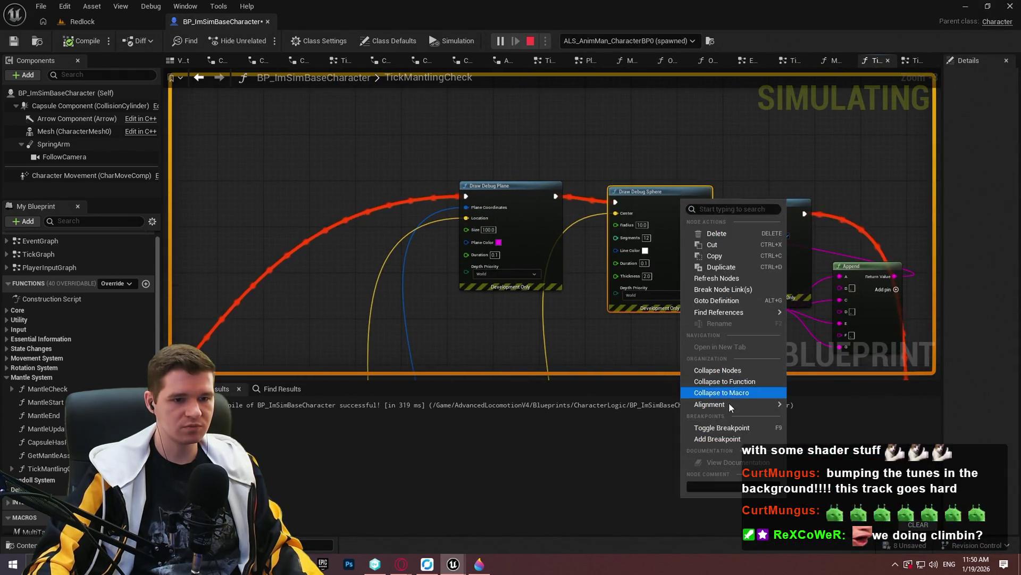
click(723, 440)
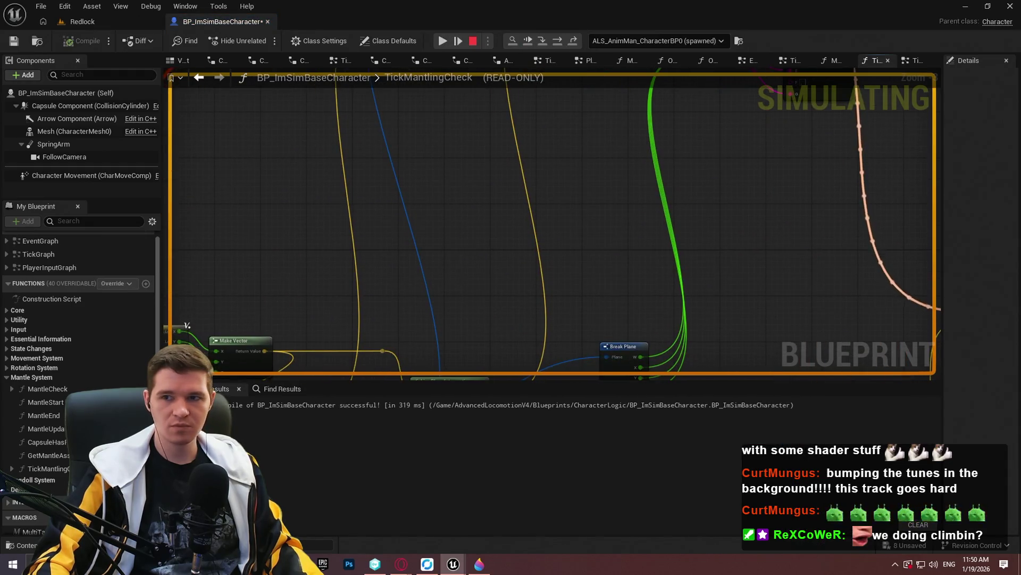
- Check the paused game frame, then enlarge the graph area to inspect the nodes near the breakpoint
click(442, 40)
click(977, 7)
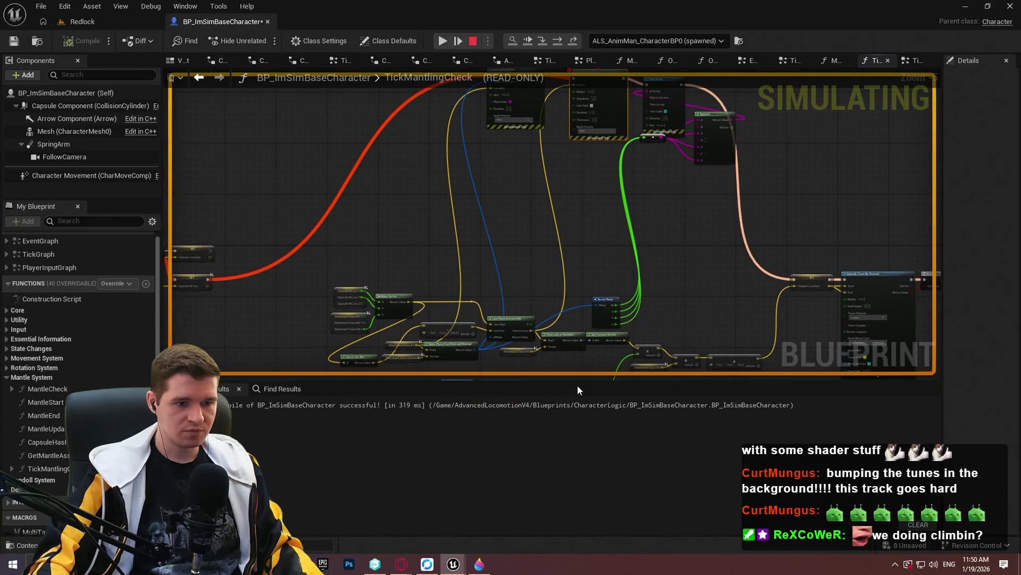
drag(576, 382, 574, 464)
scroll(379, 301, up, 4)
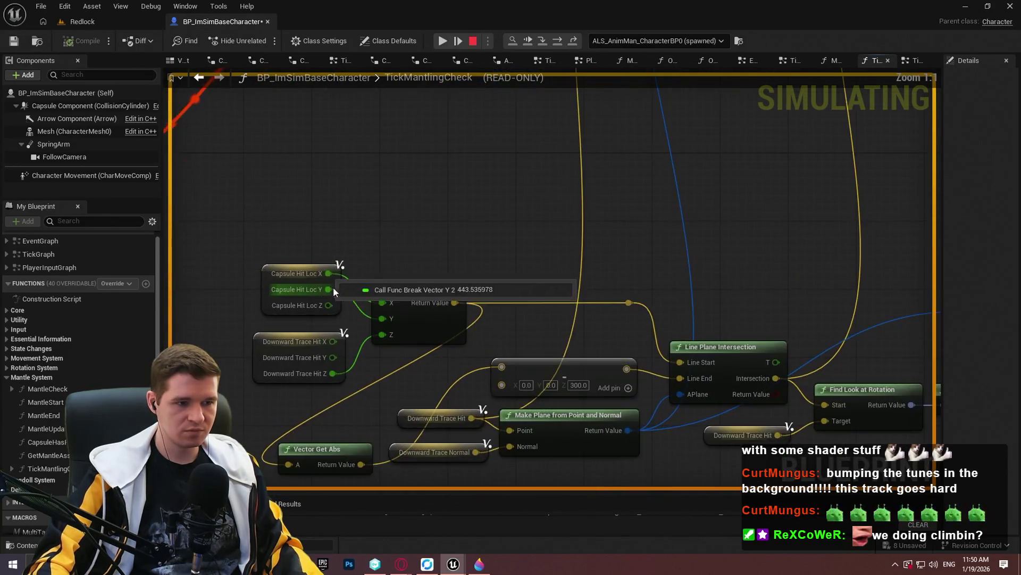
scroll(490, 360, down, 4)
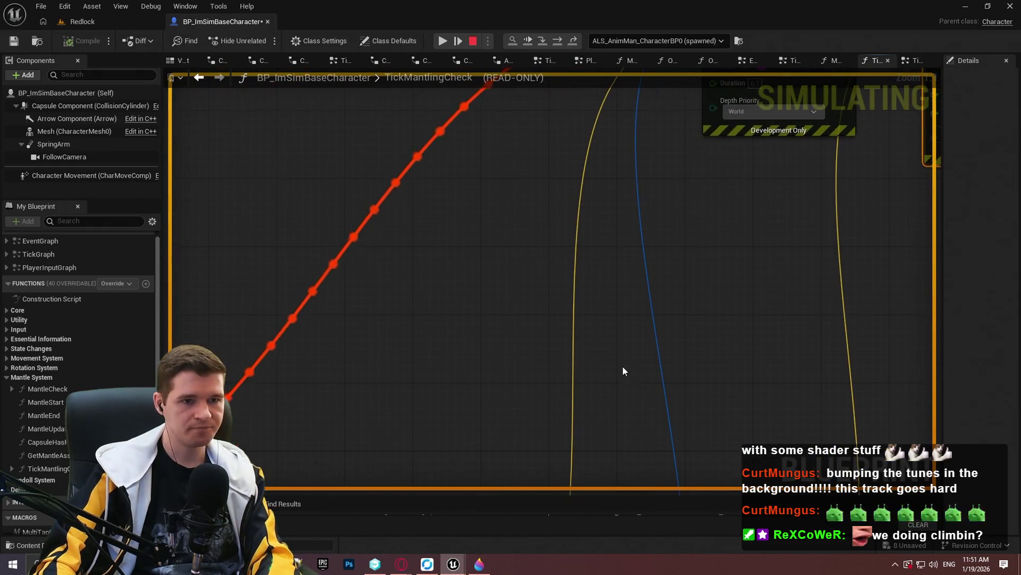
scroll(495, 250, up, 4)
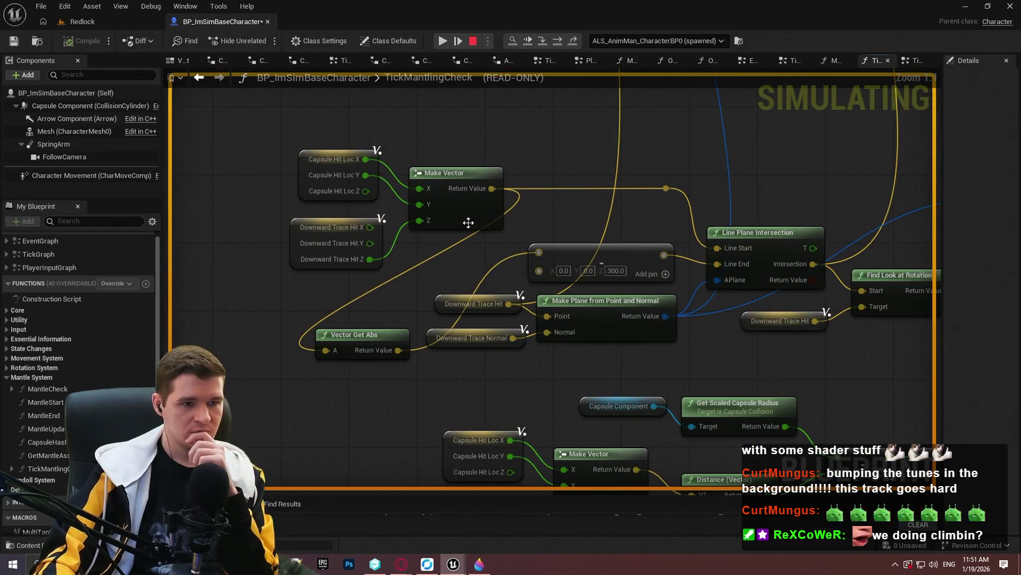
scroll(692, 255, down, 4)
scroll(597, 259, up, 4)
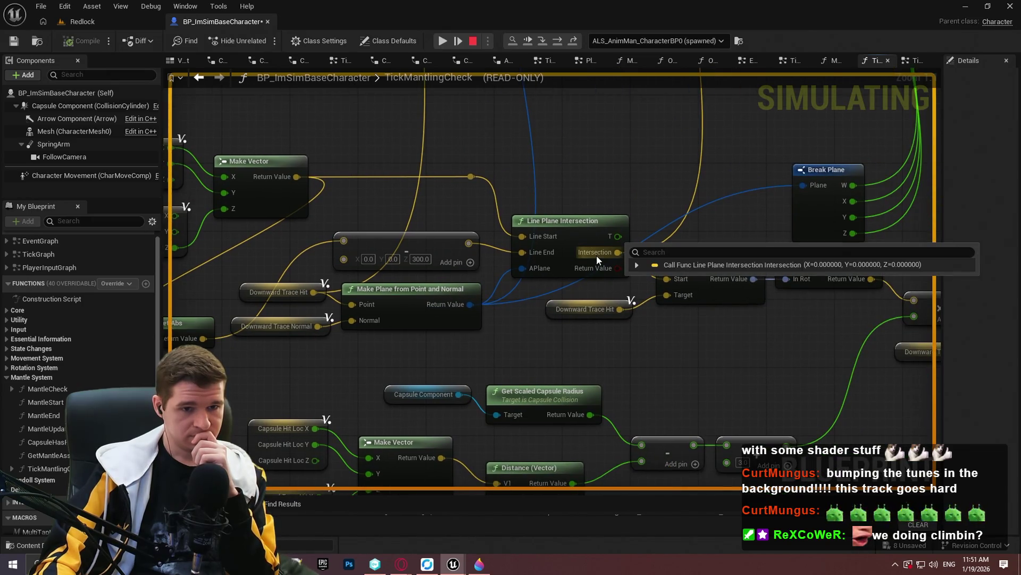
mouse_move(472, 176)
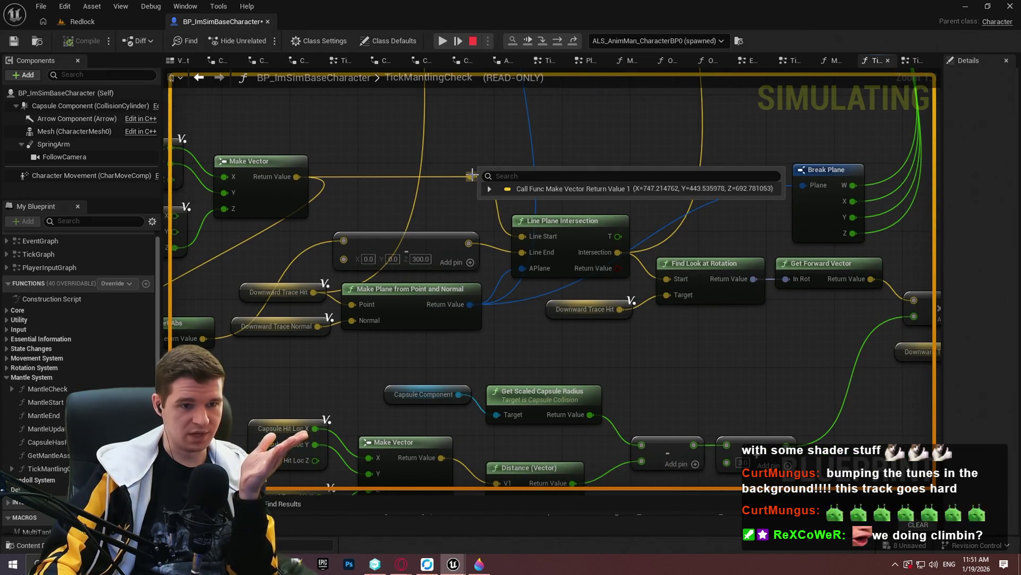
mouse_move(468, 243)
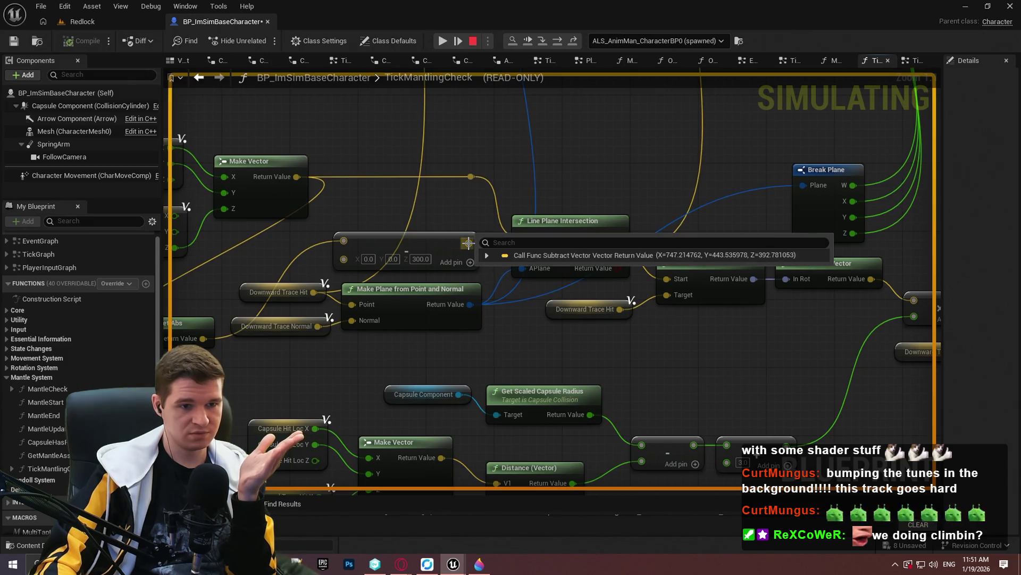
- Read the watch values on the Line Plane Intersection and Break Plane pins
drag(372, 208, 443, 220)
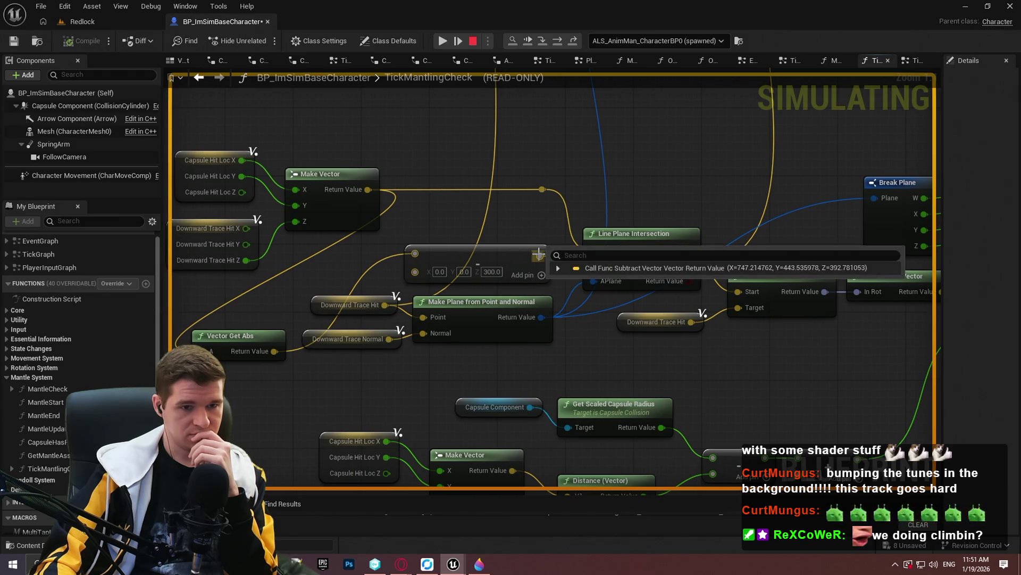
mouse_move(543, 190)
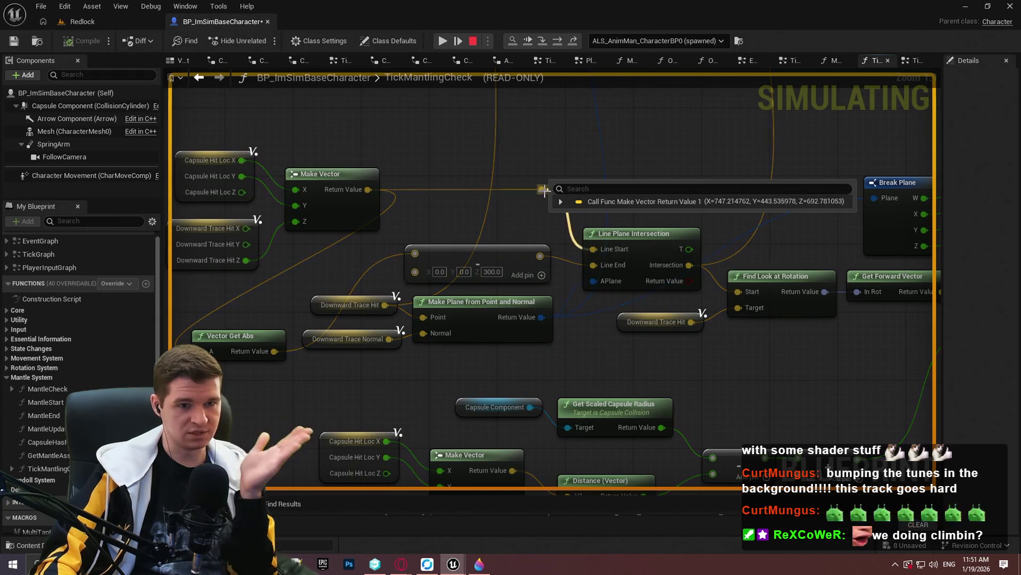
mouse_move(539, 256)
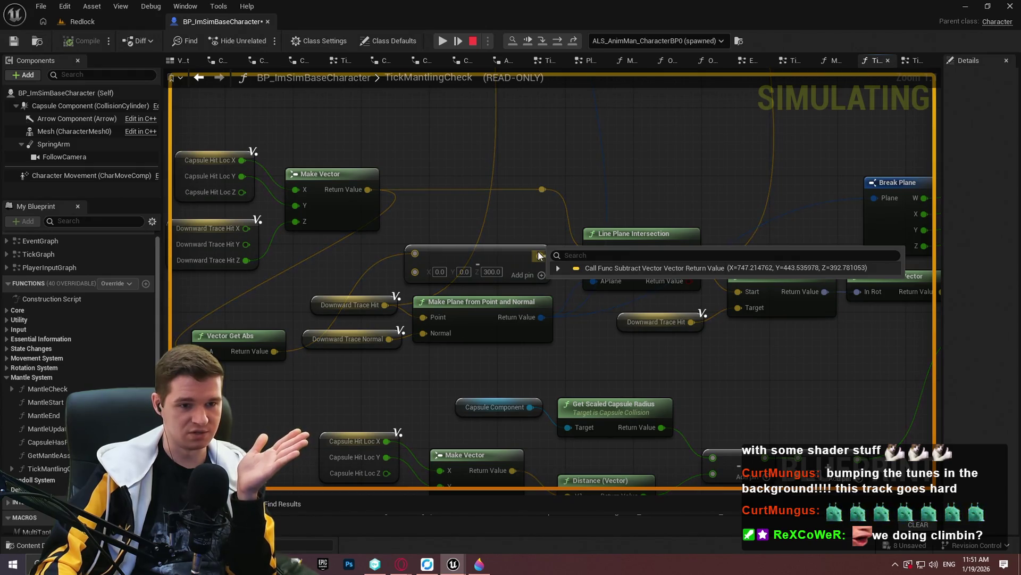
mouse_move(595, 281)
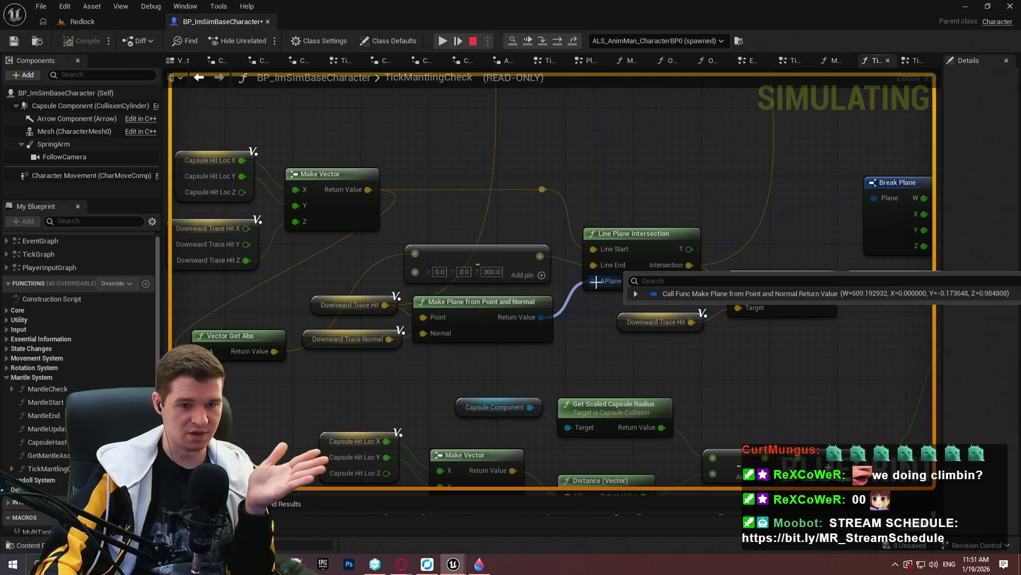
mouse_move(690, 249)
drag(730, 223, 642, 189)
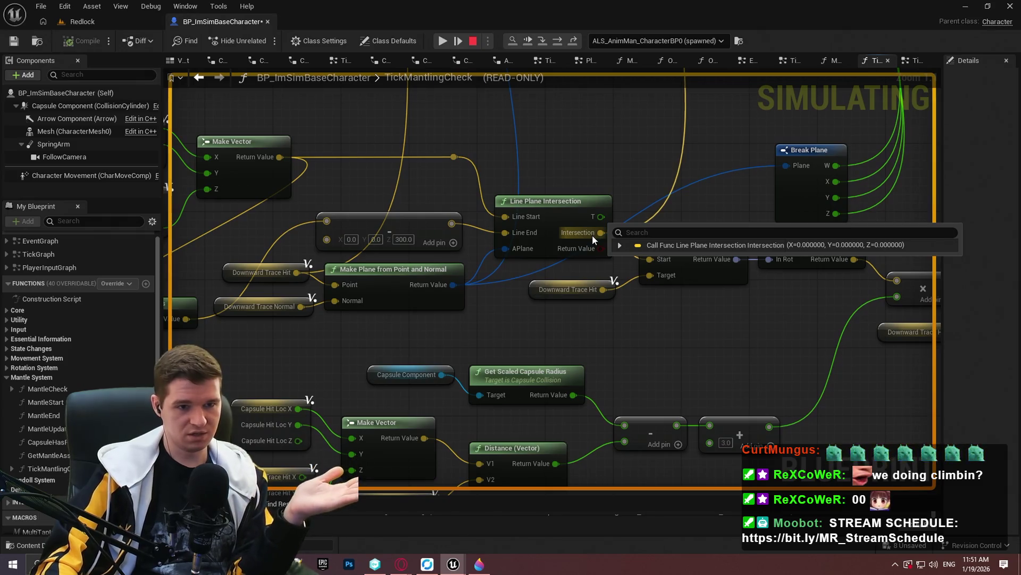
mouse_move(560, 205)
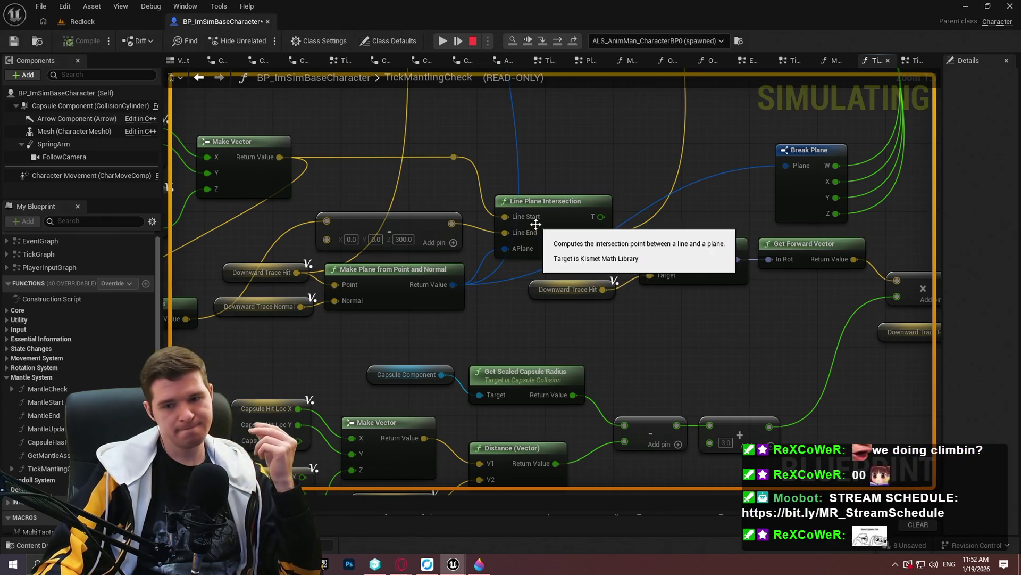
mouse_move(535, 219)
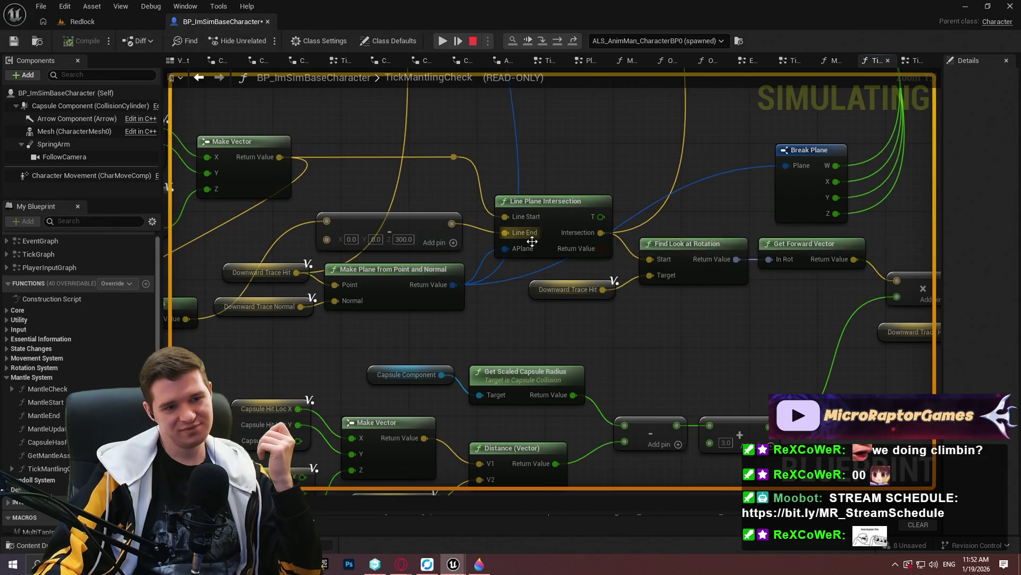
mouse_move(534, 245)
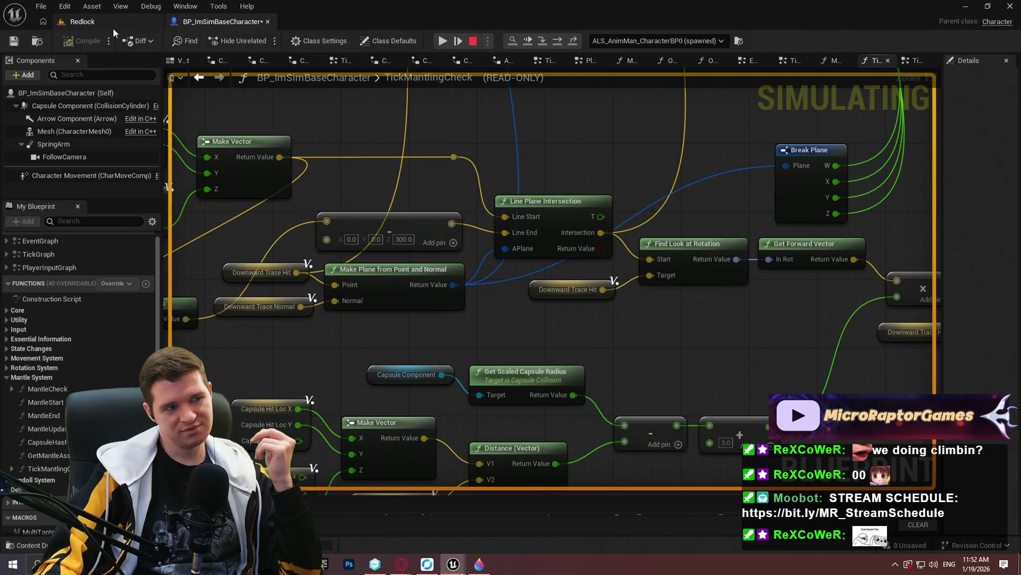
- Bring the running game preview window to the front
mouse_move(466, 558)
click(509, 524)
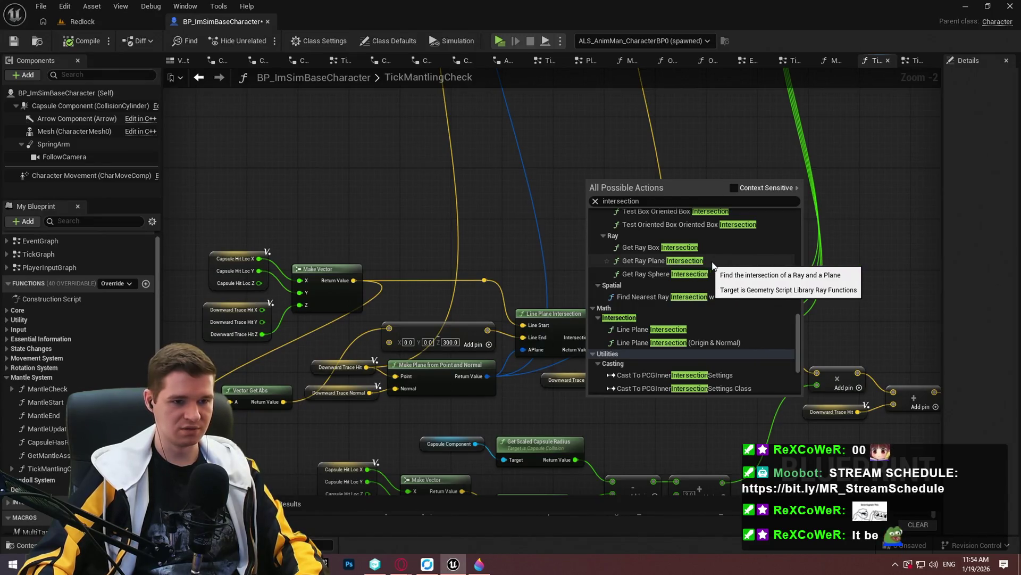
- Add a Get Ray Plane Intersection node to the graph
scroll(719, 260, up, 2)
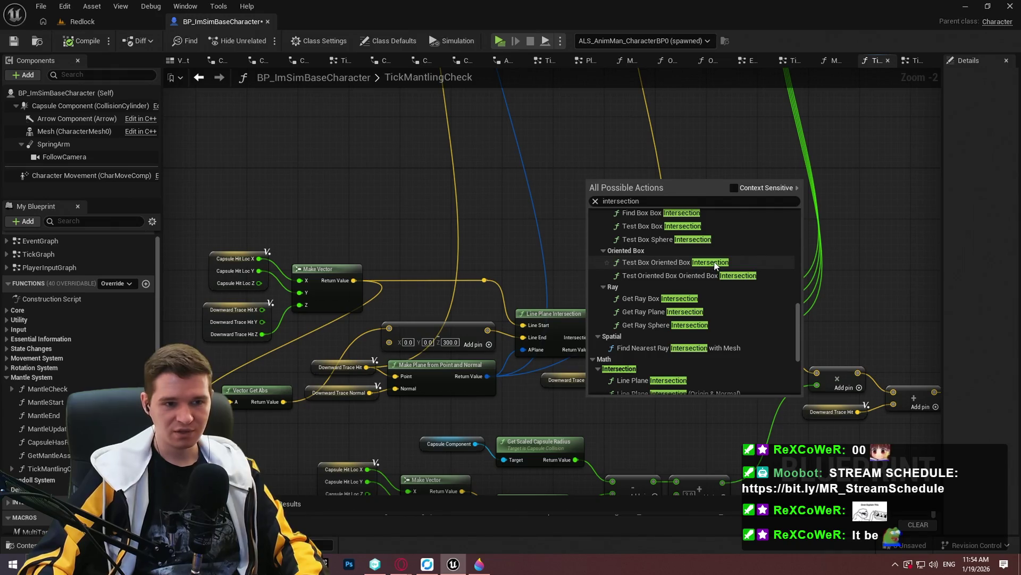
scroll(715, 269, up, 3)
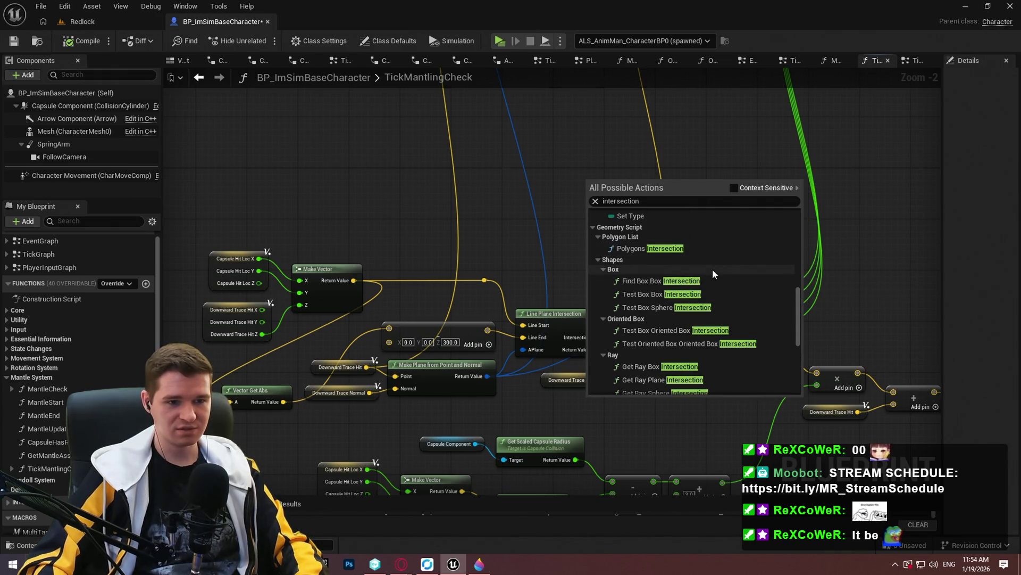
scroll(707, 272, up, 2)
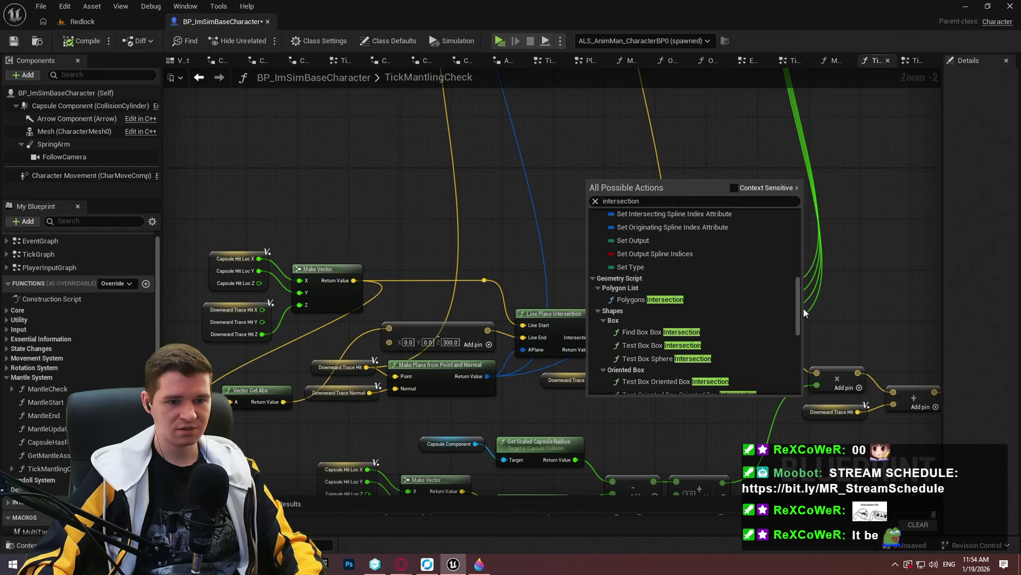
scroll(796, 302, up, 5)
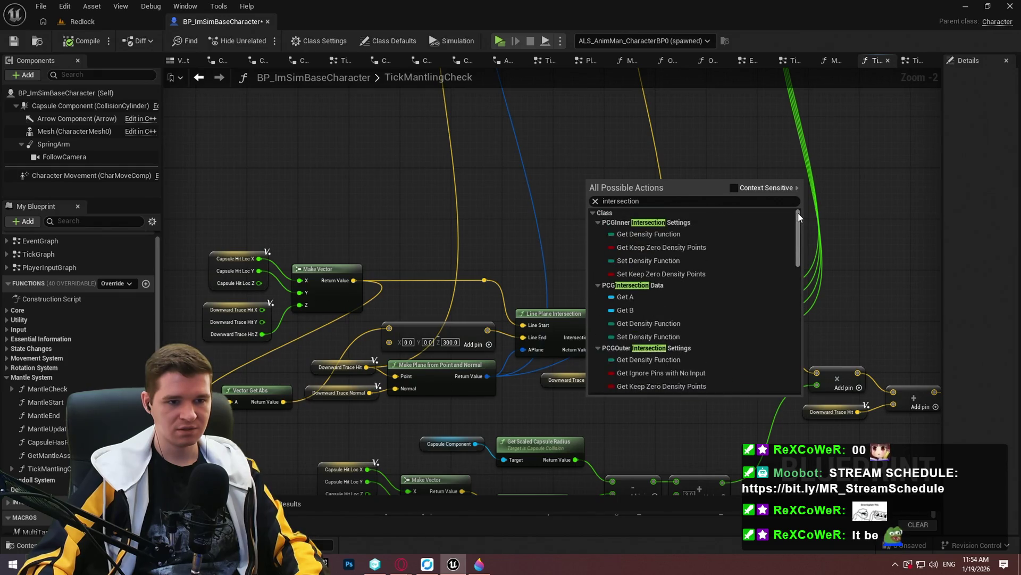
scroll(793, 325, down, 5)
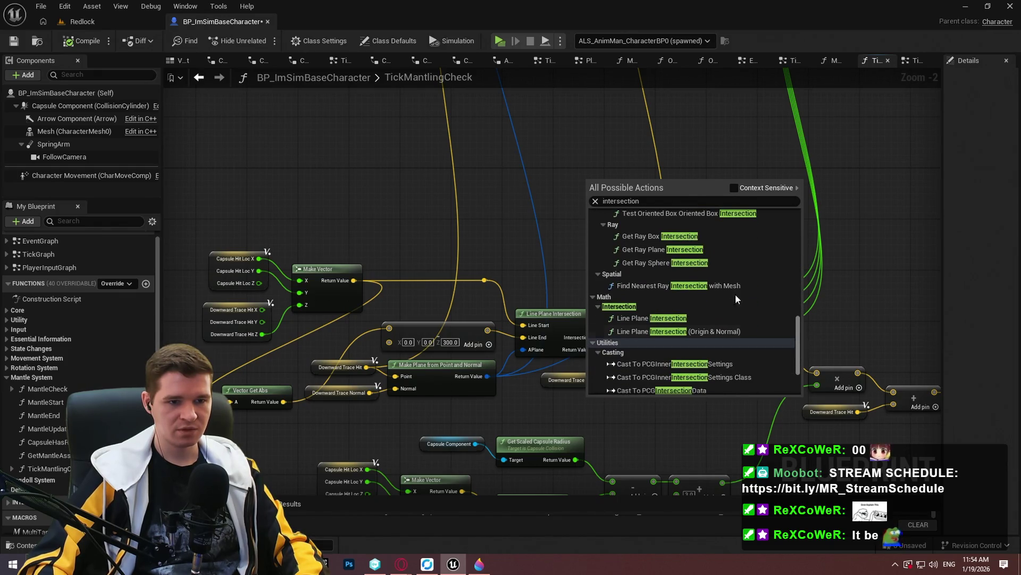
click(677, 250)
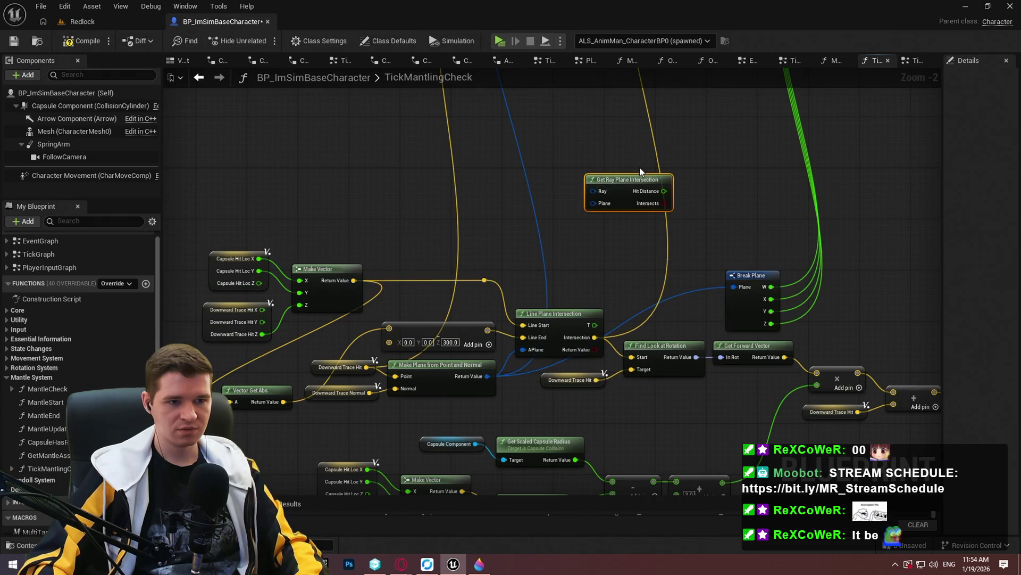
- Feed it a Make Ray from Points ray with B wired, plus Make Plane's plane, then reposition both nodes
mouse_move(628, 179)
mouse_down()
mouse_move(431, 135)
mouse_move(339, 145)
mouse_up()
text(mak)
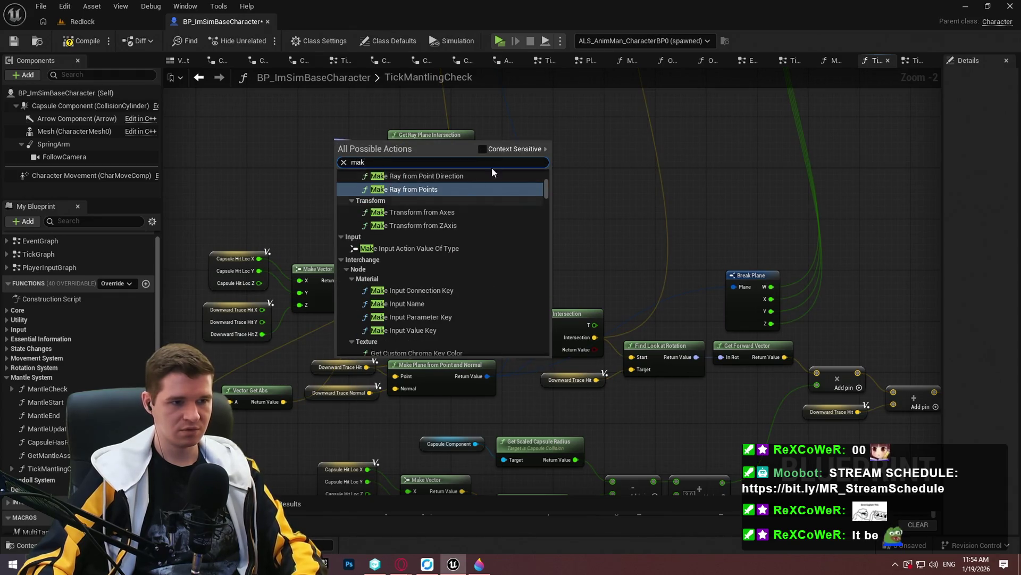
text(e ray)
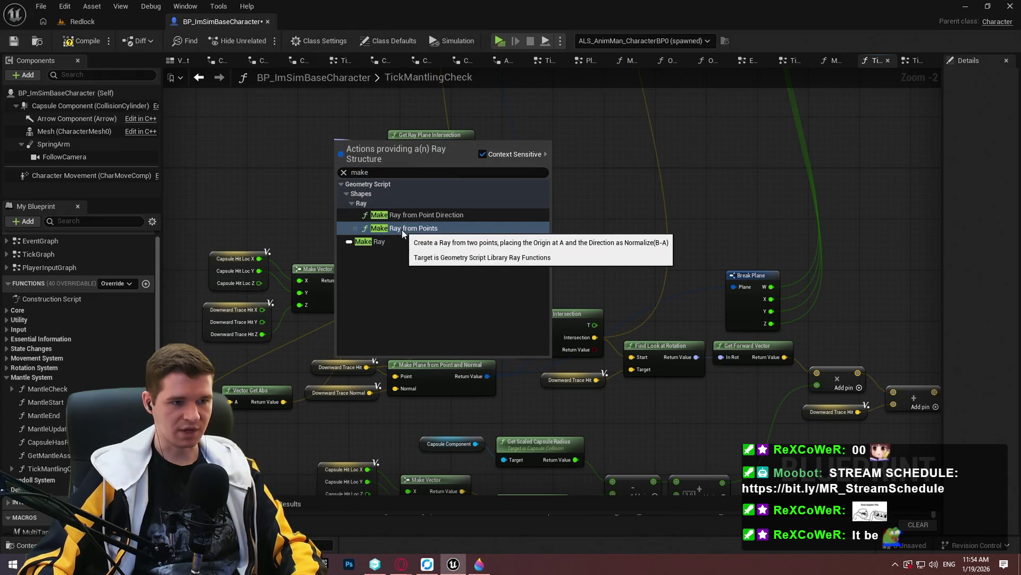
click(406, 227)
mouse_move(378, 143)
mouse_down()
mouse_move(308, 132)
mouse_move(497, 285)
mouse_move(484, 280)
mouse_up()
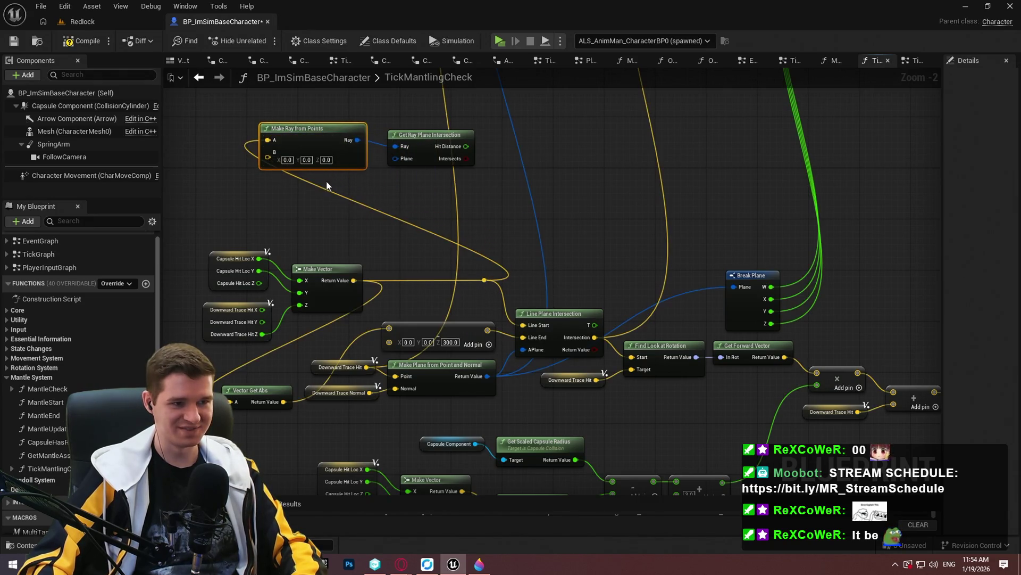
mouse_move(268, 158)
mouse_down()
mouse_move(490, 298)
mouse_move(488, 330)
mouse_up()
mouse_move(487, 376)
mouse_down()
mouse_move(353, 178)
mouse_move(395, 158)
mouse_up()
mouse_move(441, 134)
mouse_down()
mouse_move(415, 135)
mouse_move(421, 130)
mouse_up()
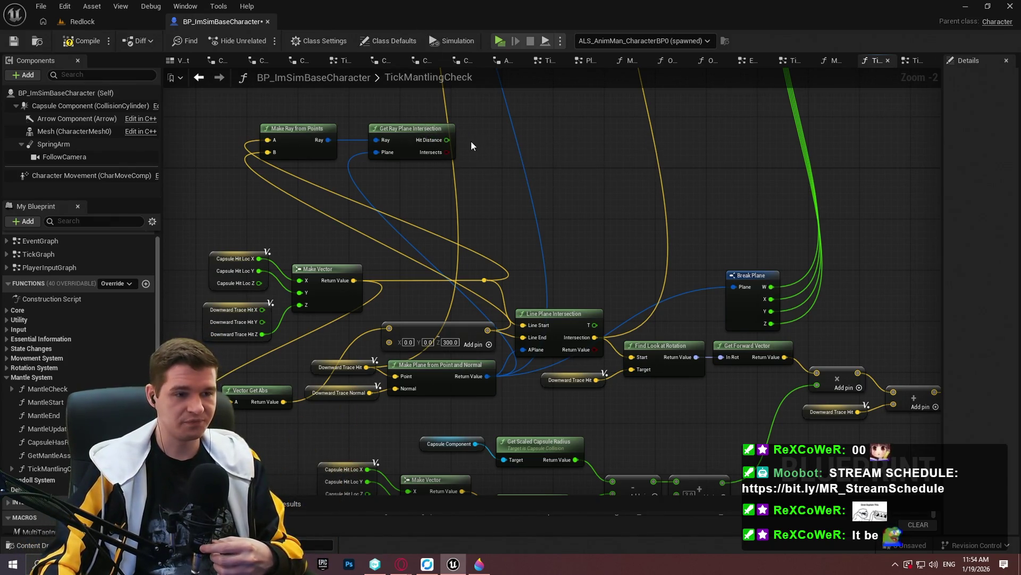
scroll(471, 142, up, 2)
mouse_move(478, 174)
mouse_down()
mouse_move(278, 152)
mouse_move(522, 215)
mouse_move(363, 178)
mouse_up()
click(557, 177)
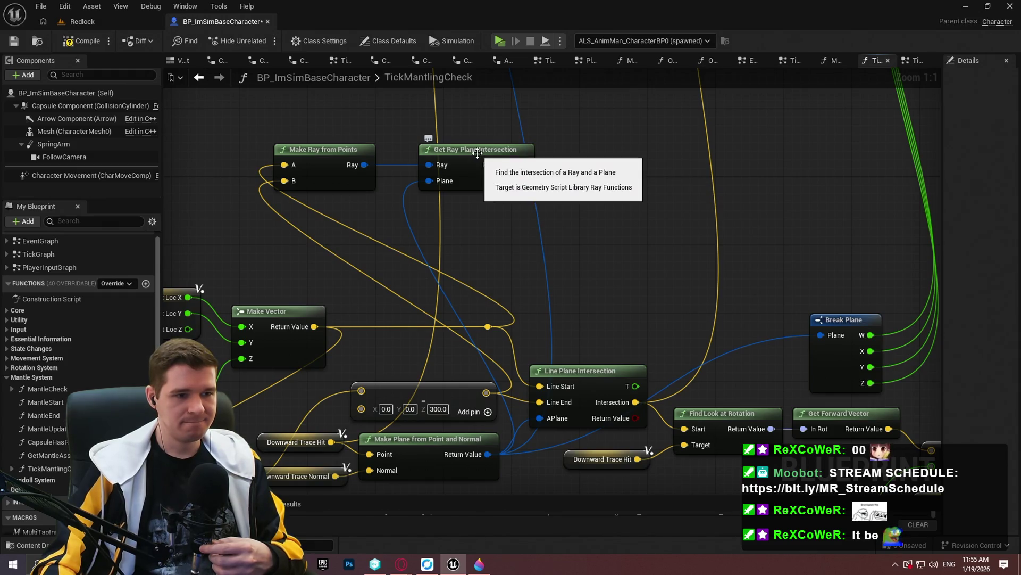
- Add a Line Plane Intersection (Origin & Normal) node beside the ray nodes via an 'intersection' search
right_click(572, 172)
text(inte)
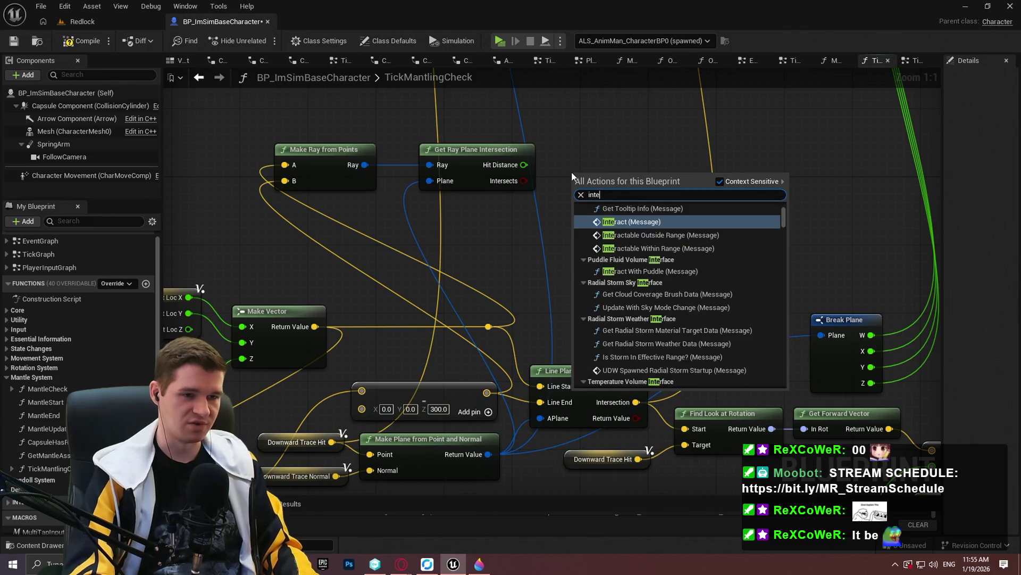
text(rsection)
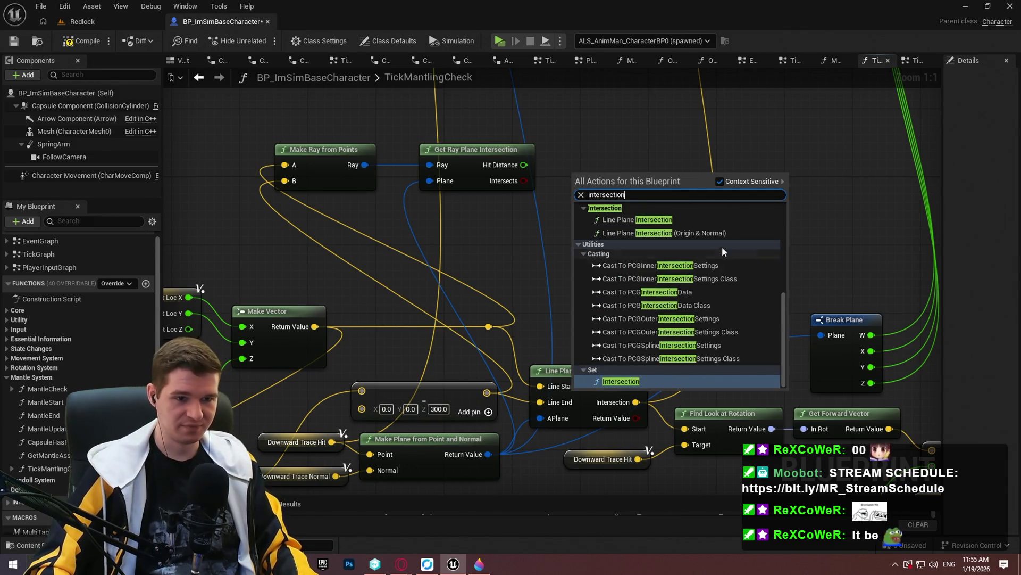
click(702, 232)
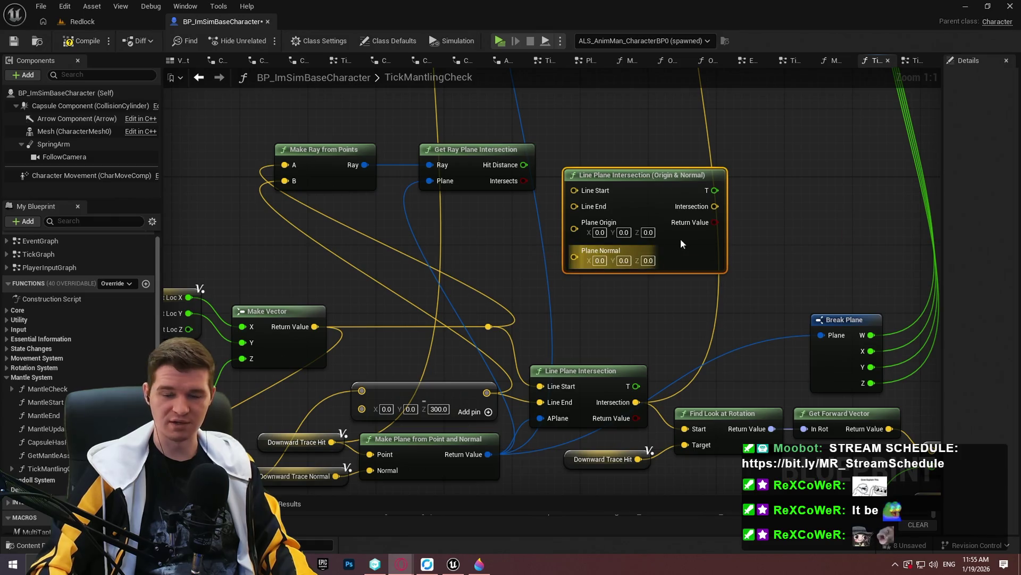
key(alt+Tab)
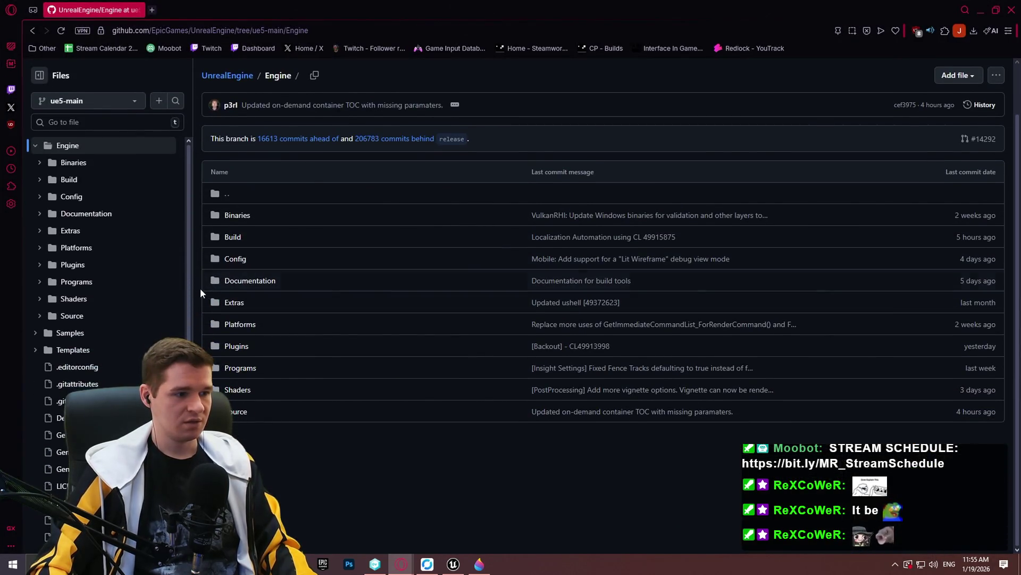
- Search the repository files for 'line plane intersection', then 'kismet math', and open KismetMathLibrary.cpp
mouse_move(197, 10)
mouse_down()
mouse_move(388, 376)
mouse_move(359, 503)
mouse_up()
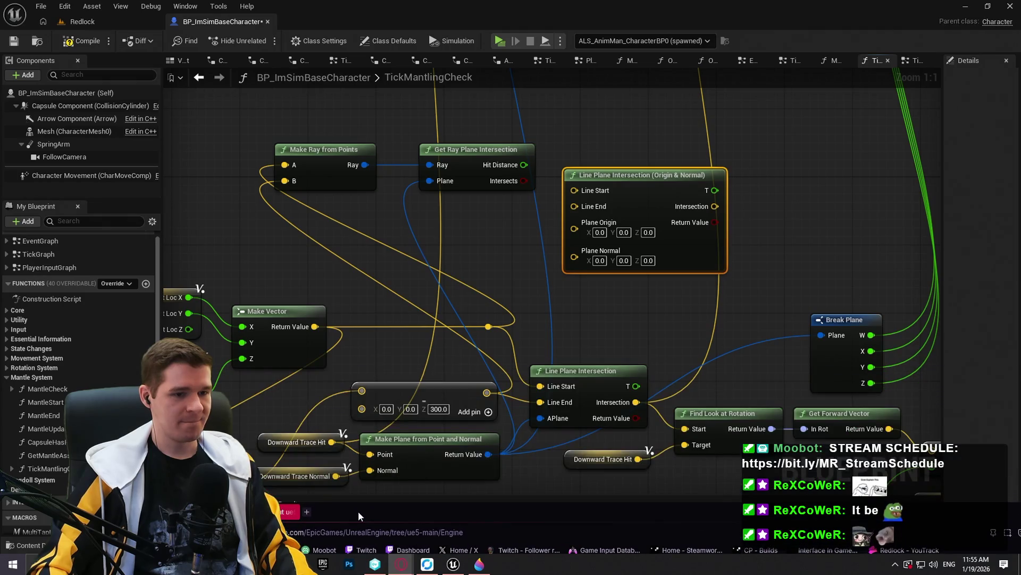
double_click(359, 500)
click(134, 126)
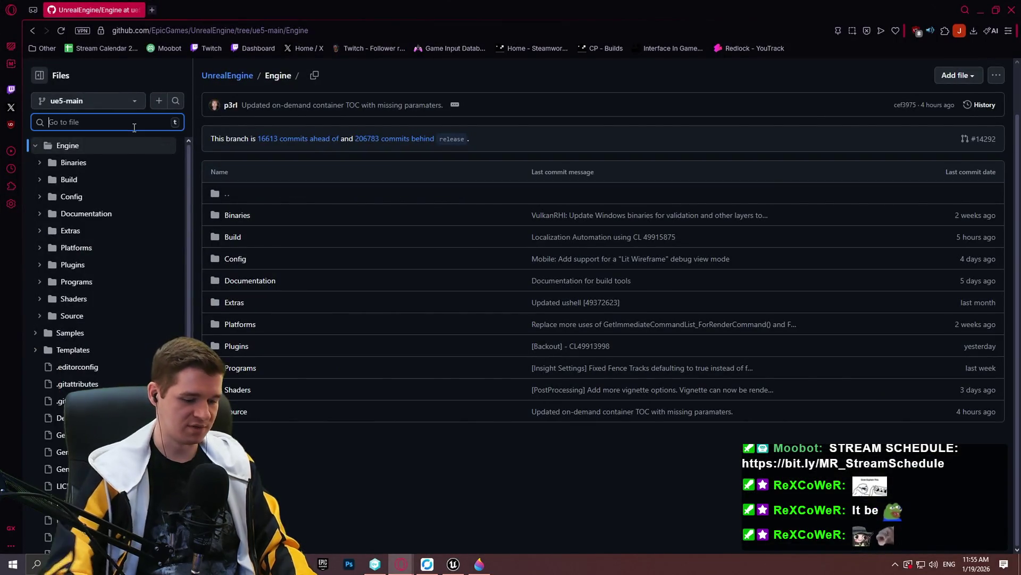
text(line plane i)
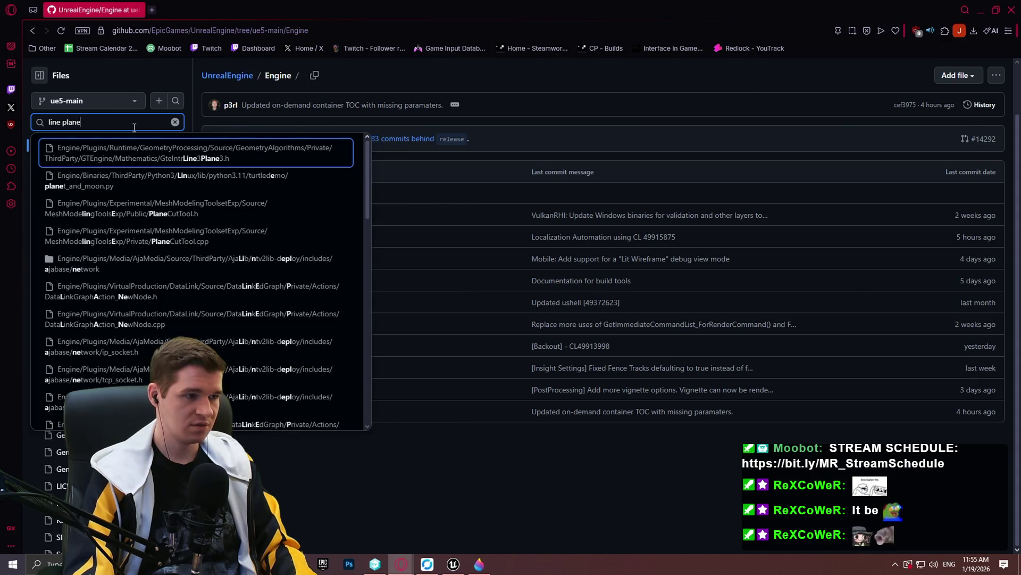
text(nt)
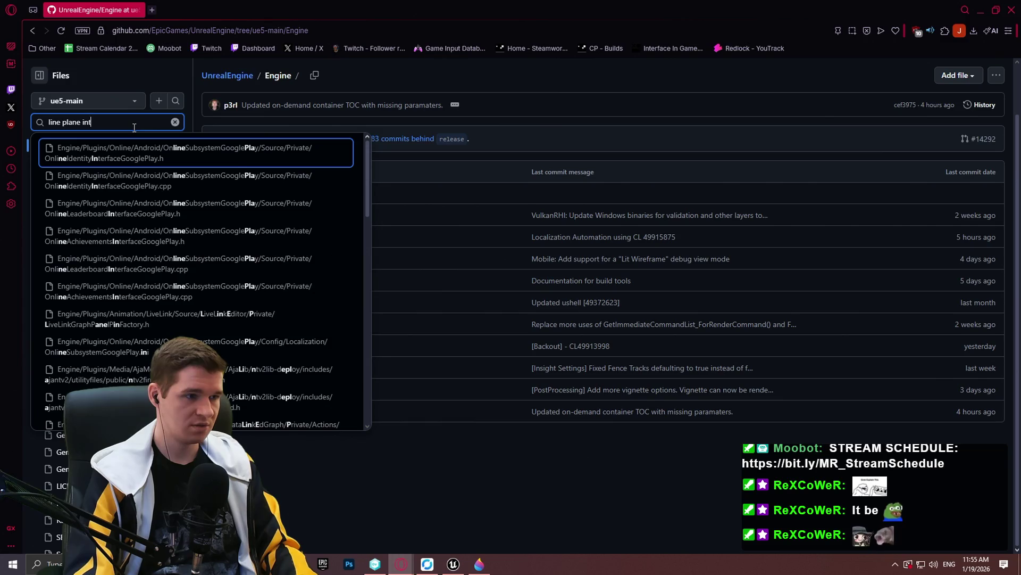
text(ersection)
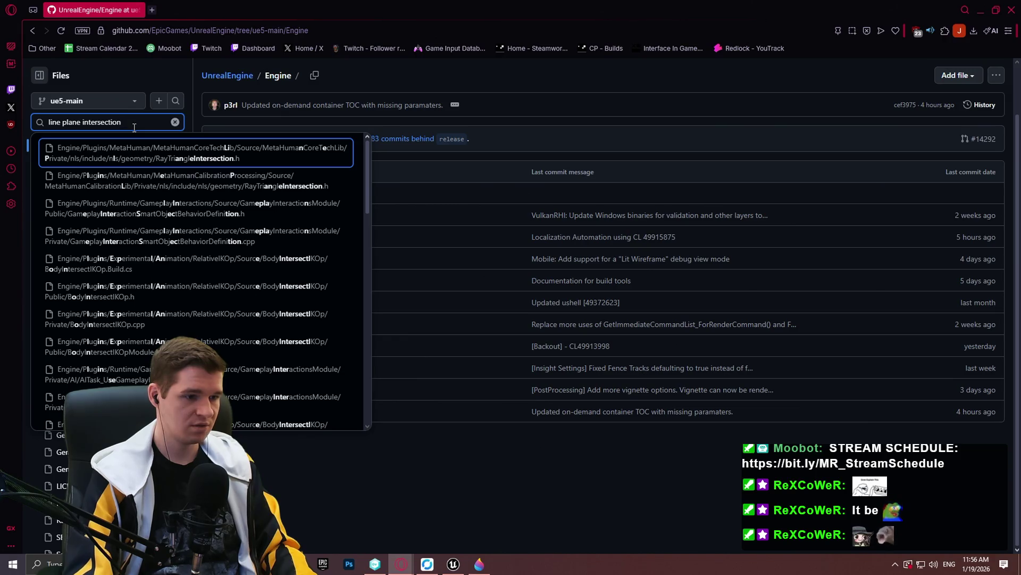
scroll(159, 213, down, 2)
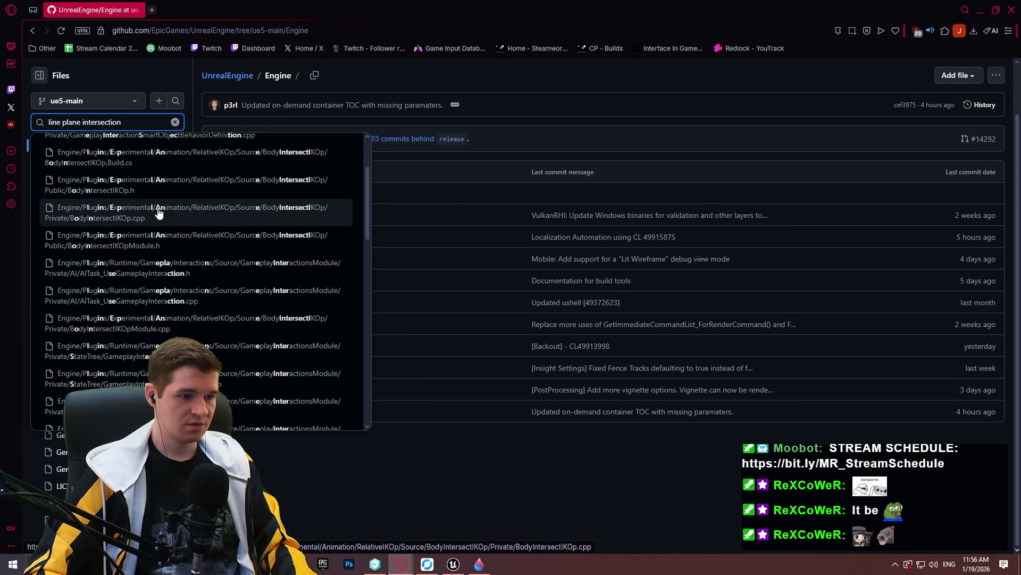
scroll(158, 213, down, 10)
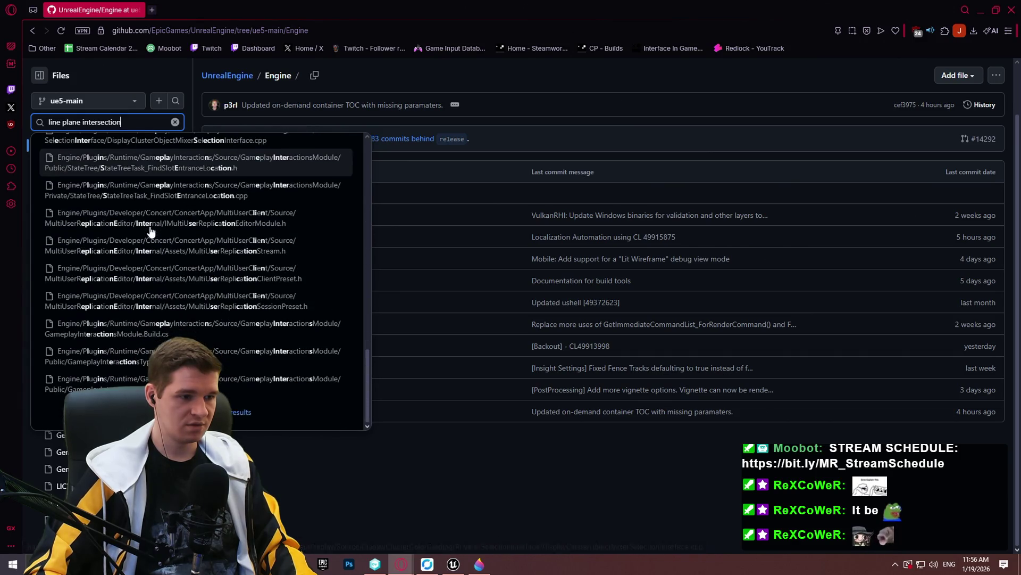
triple_click(127, 121)
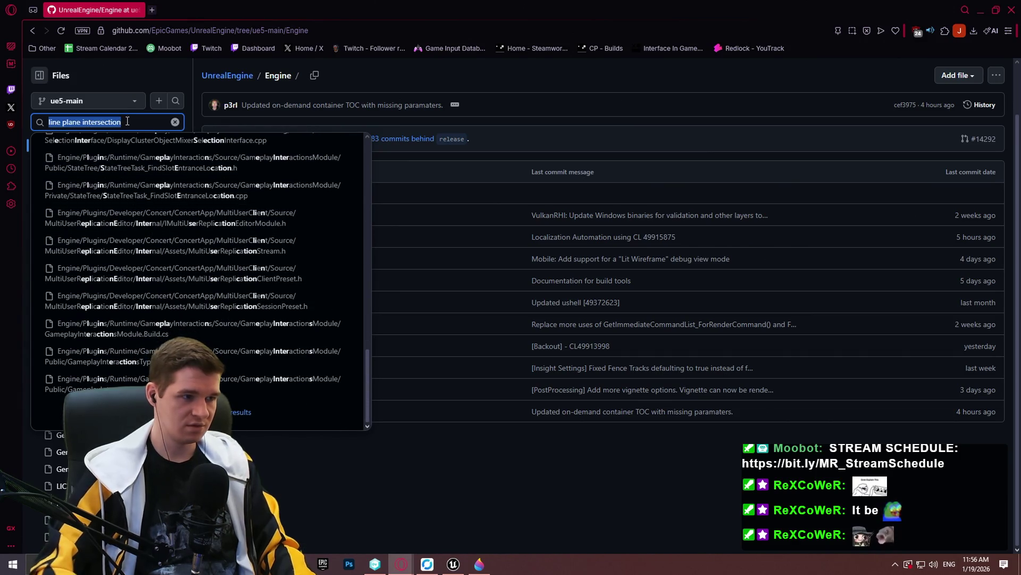
text(kismet math)
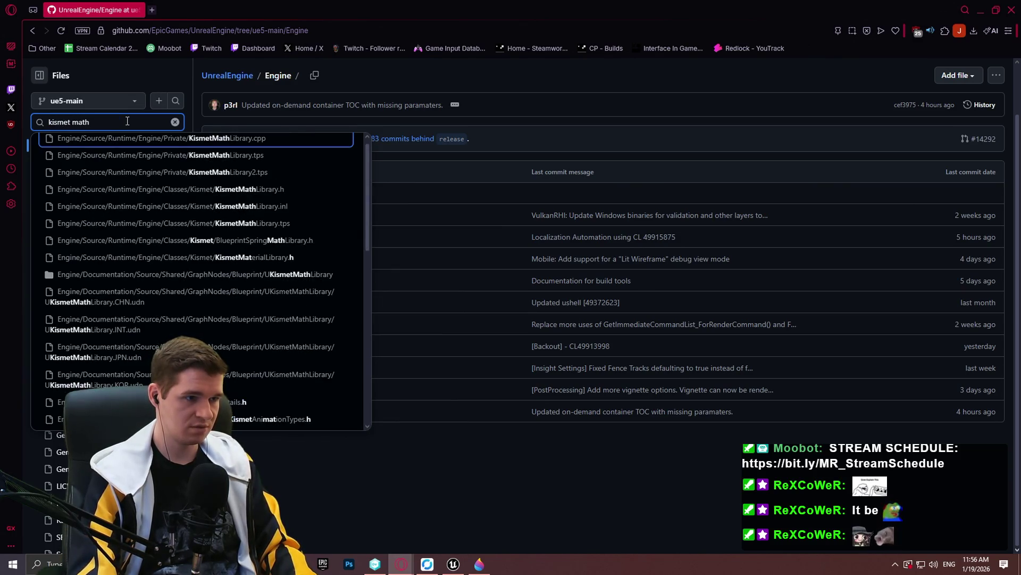
scroll(298, 176, up, 1)
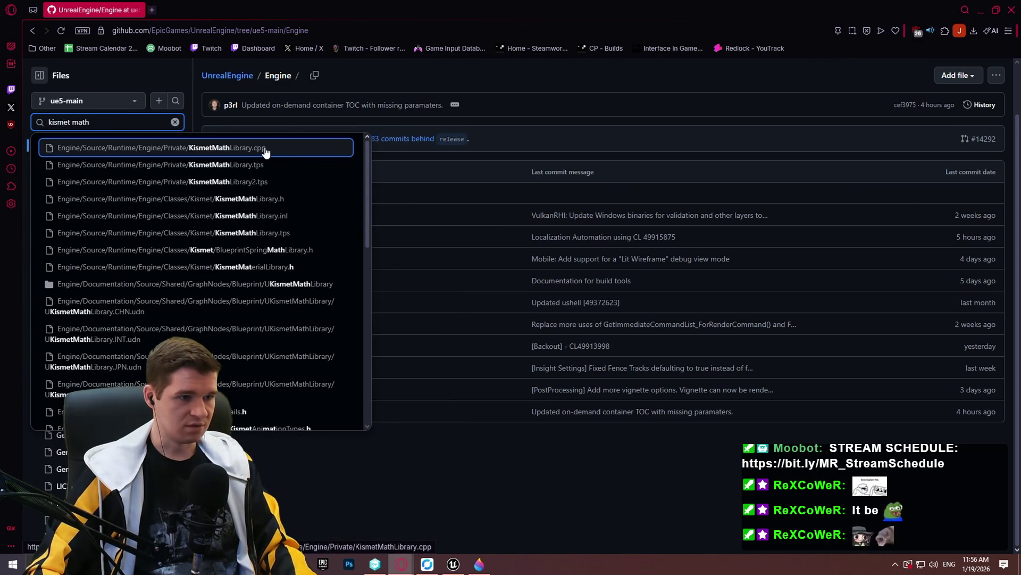
click(264, 148)
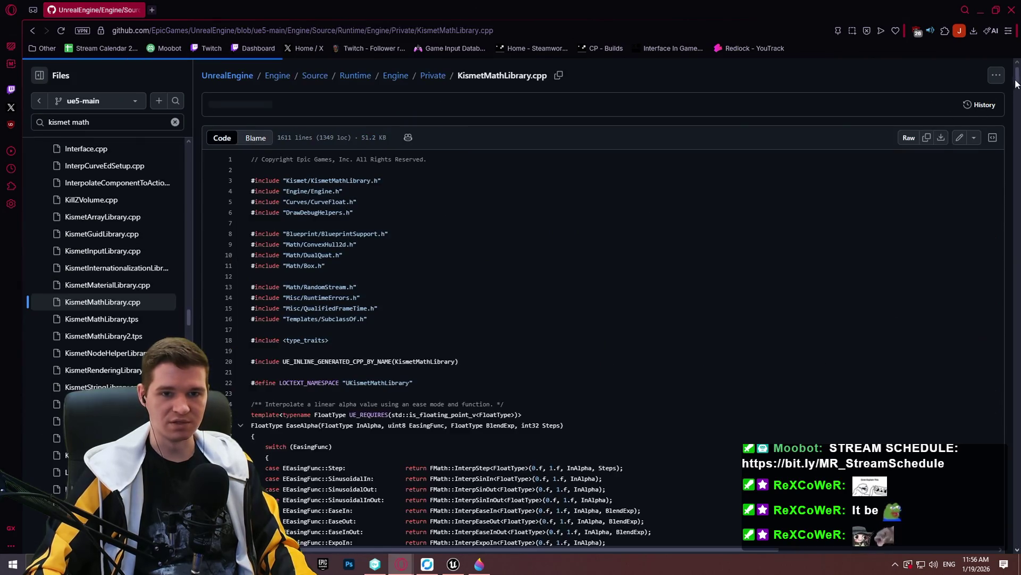
- Search the .cpp for 'line plane', find no matches, and open KismetMathLibrary.h instead
mouse_move(1017, 83)
mouse_down()
mouse_move(997, 349)
mouse_move(1014, 77)
mouse_up()
click(699, 275)
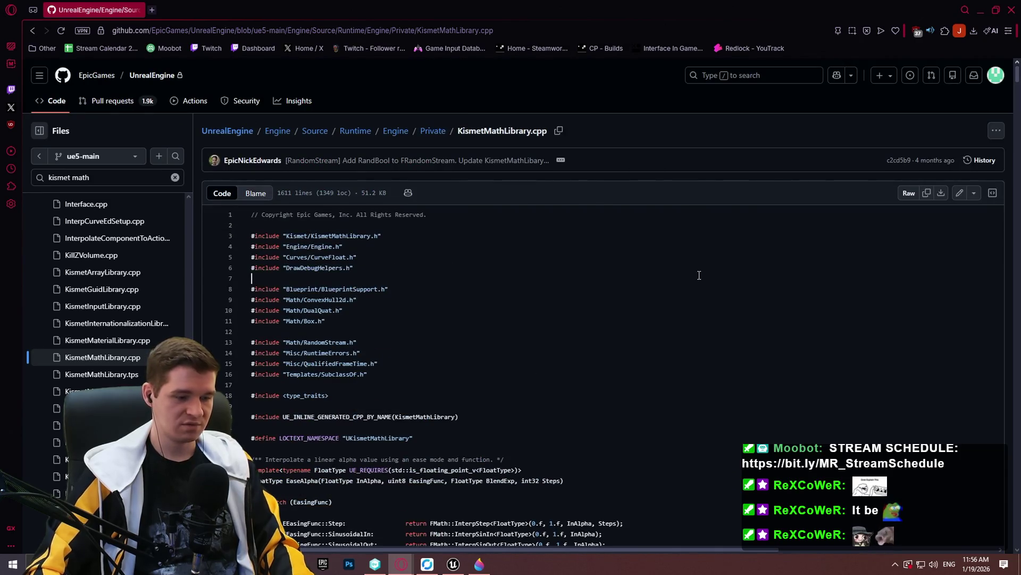
key(ctrl+f)
text(line plane)
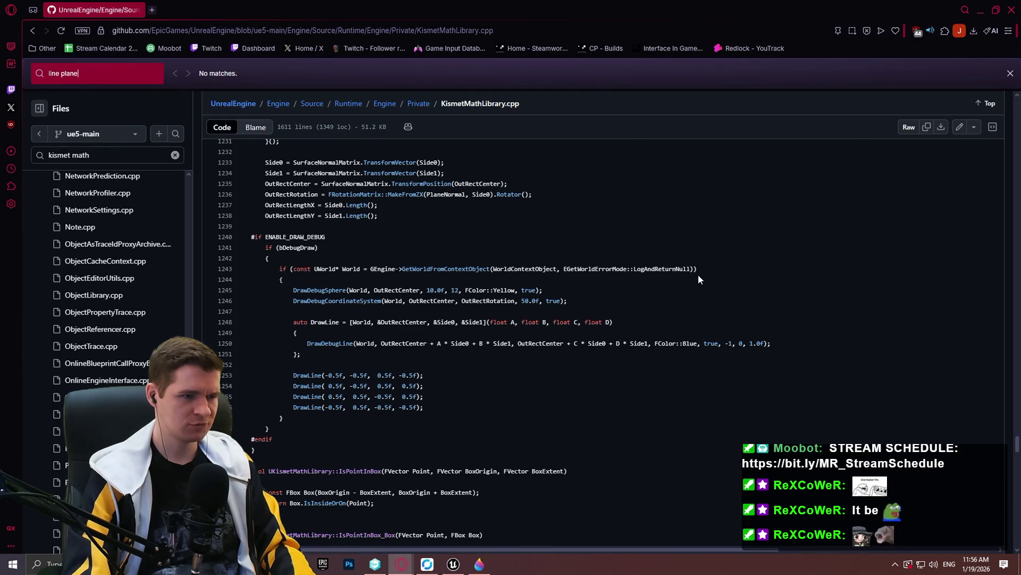
click(1010, 74)
click(77, 121)
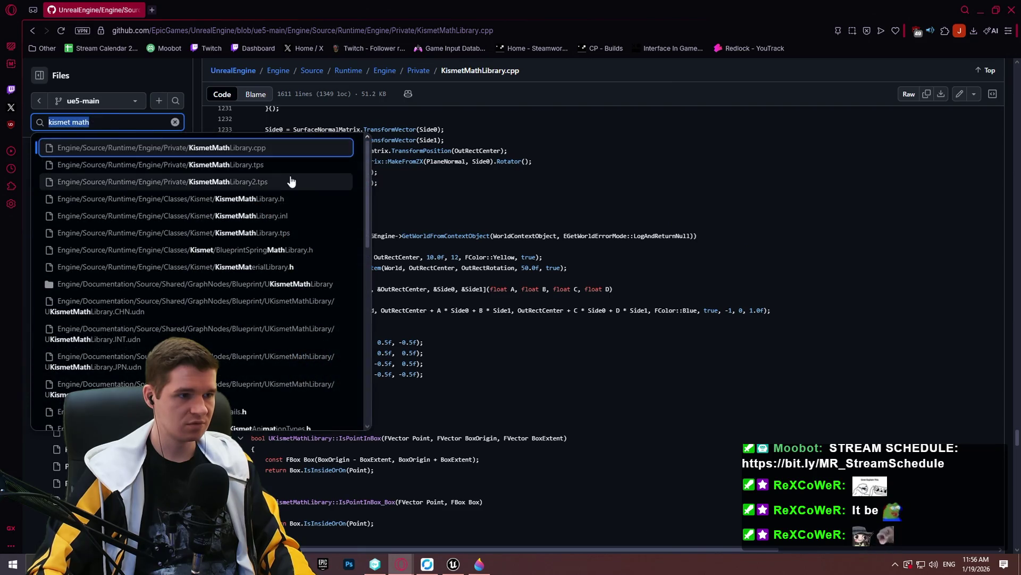
click(284, 198)
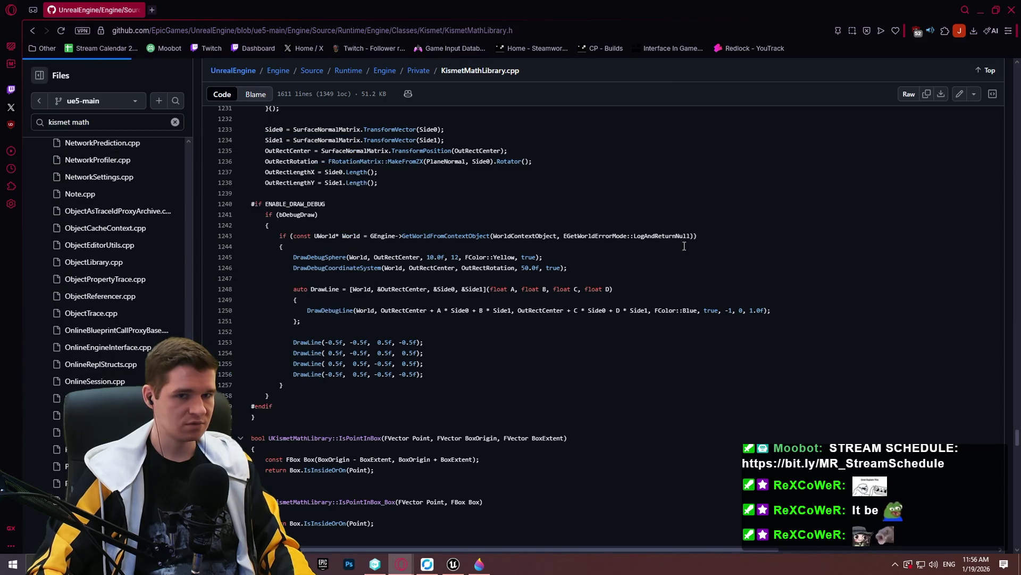
scroll(596, 246, down, 2)
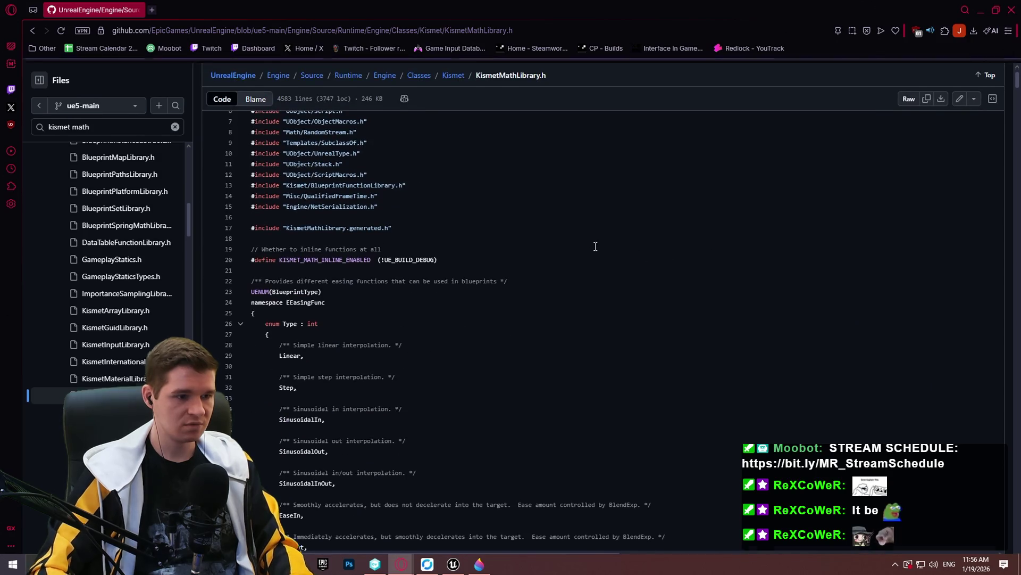
- Find the LinePlaneIntersection_OriginNormal declaration at line 4398 of the header, then go back to the .cpp
key(ctrl+f)
text(line plane)
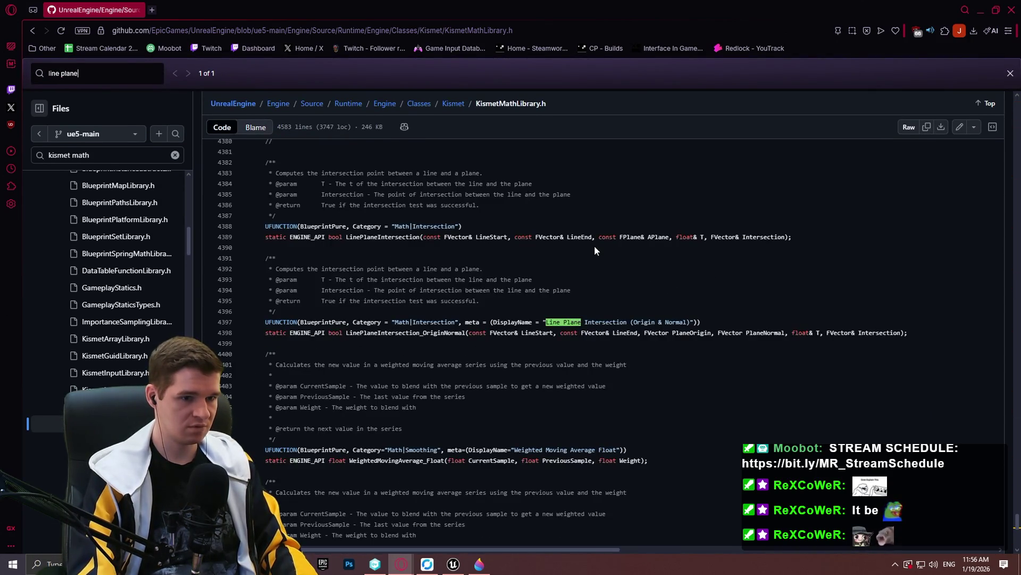
text( ine)
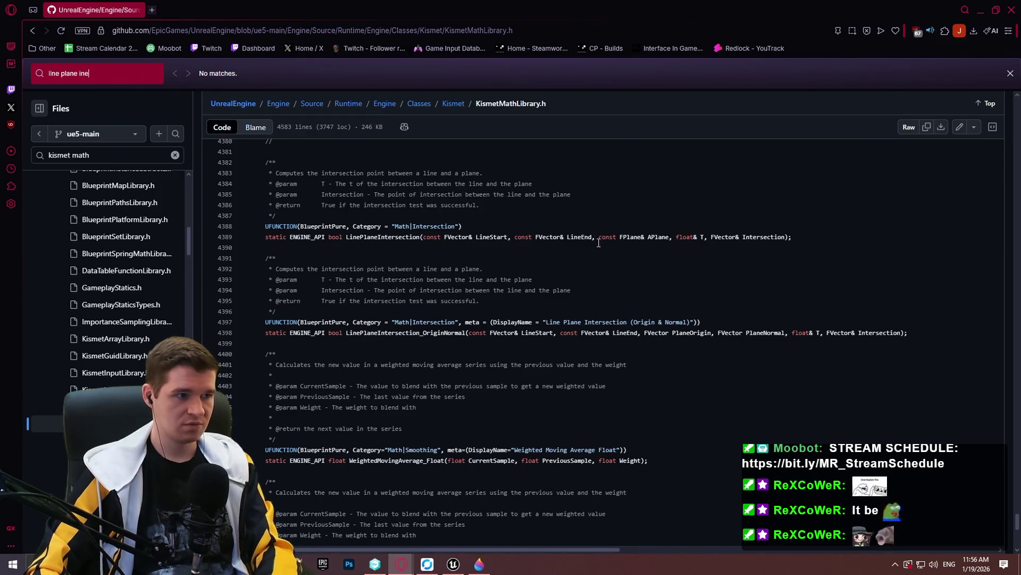
key(BackSpace)
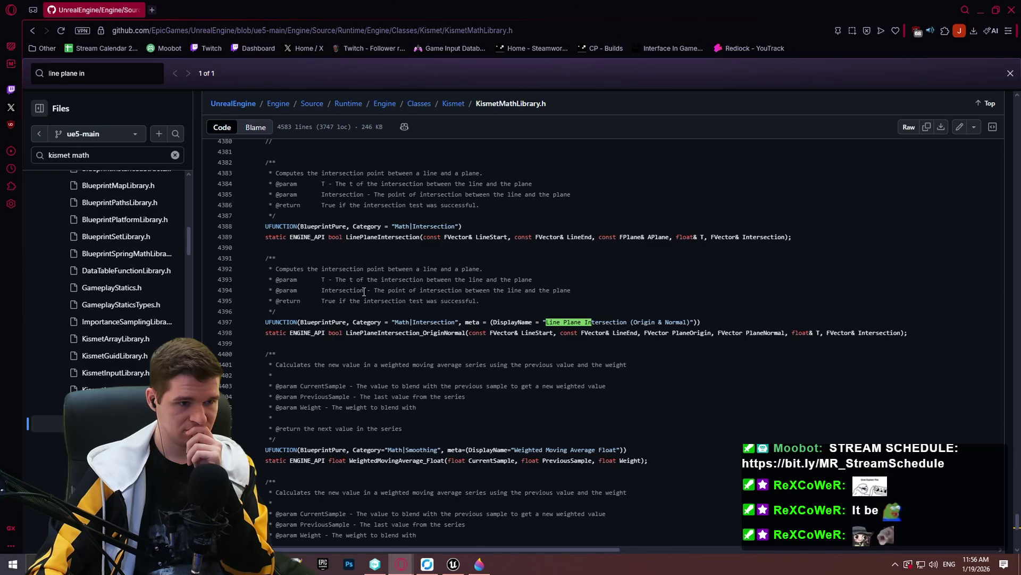
click(351, 313)
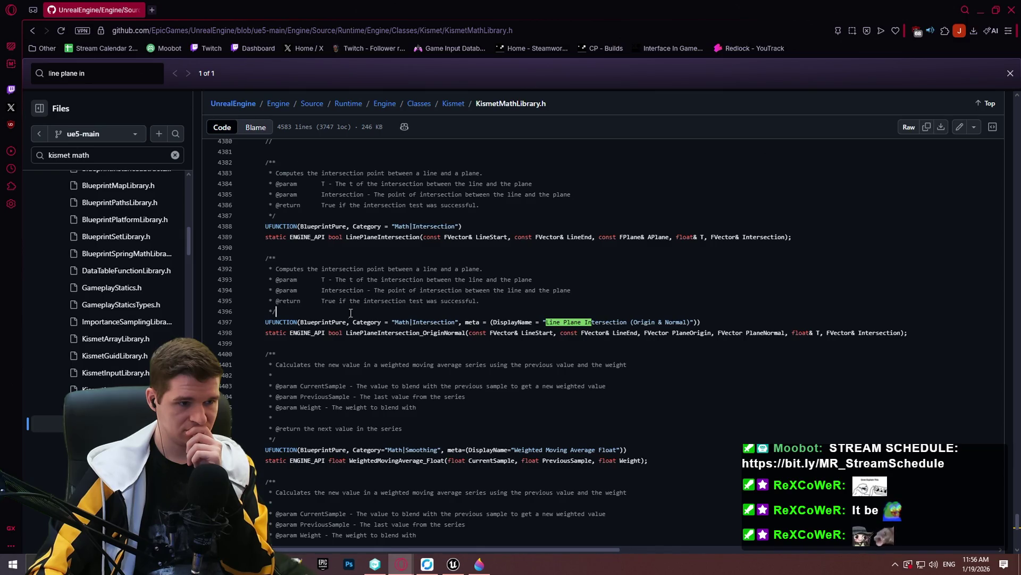
click(621, 332)
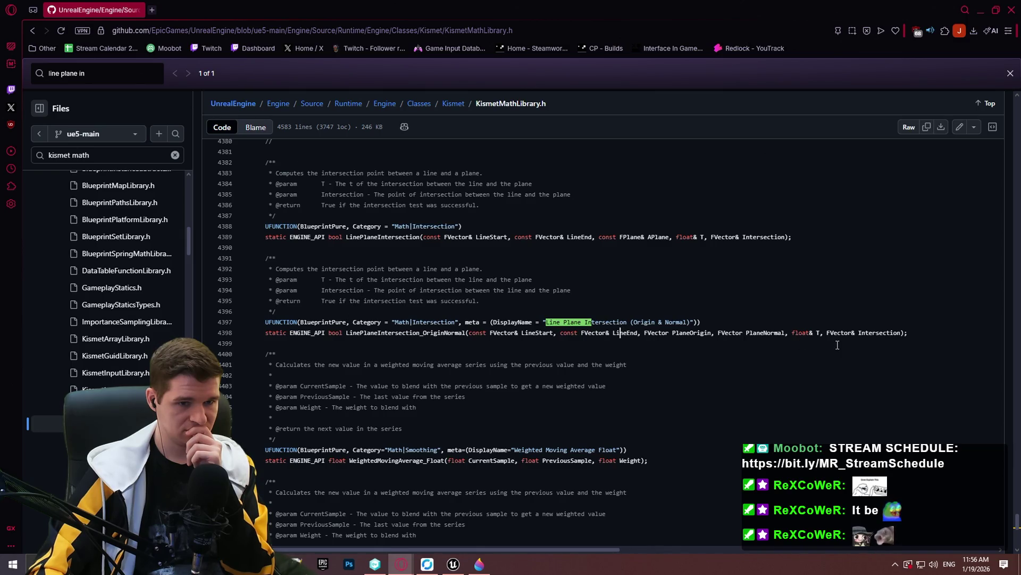
click(684, 321)
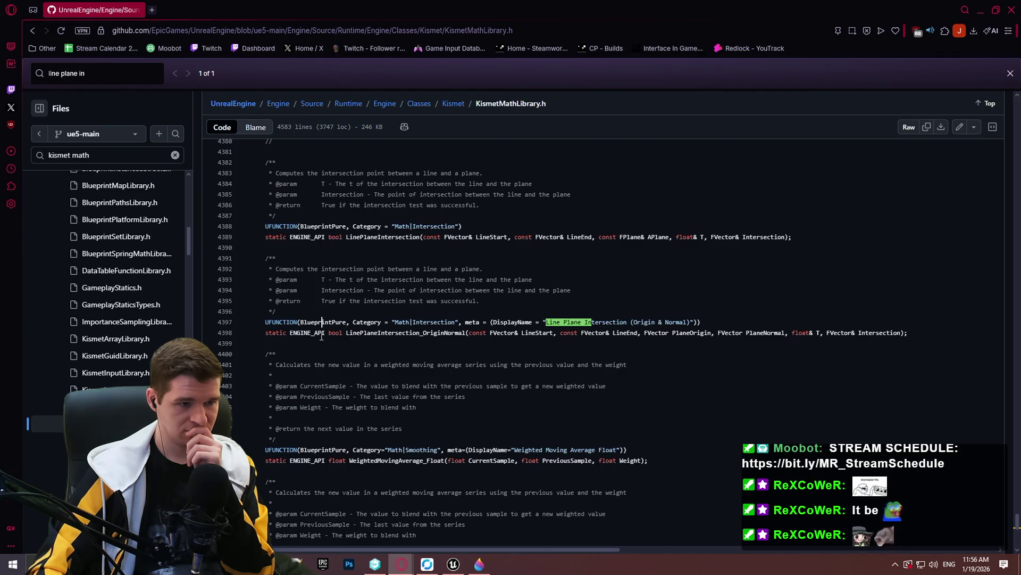
double_click(413, 335)
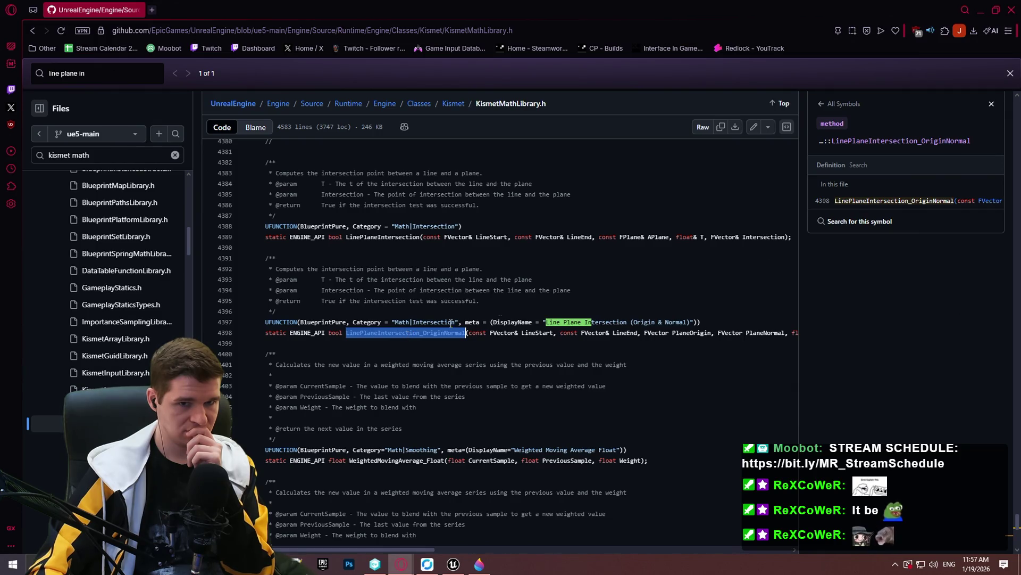
click(558, 291)
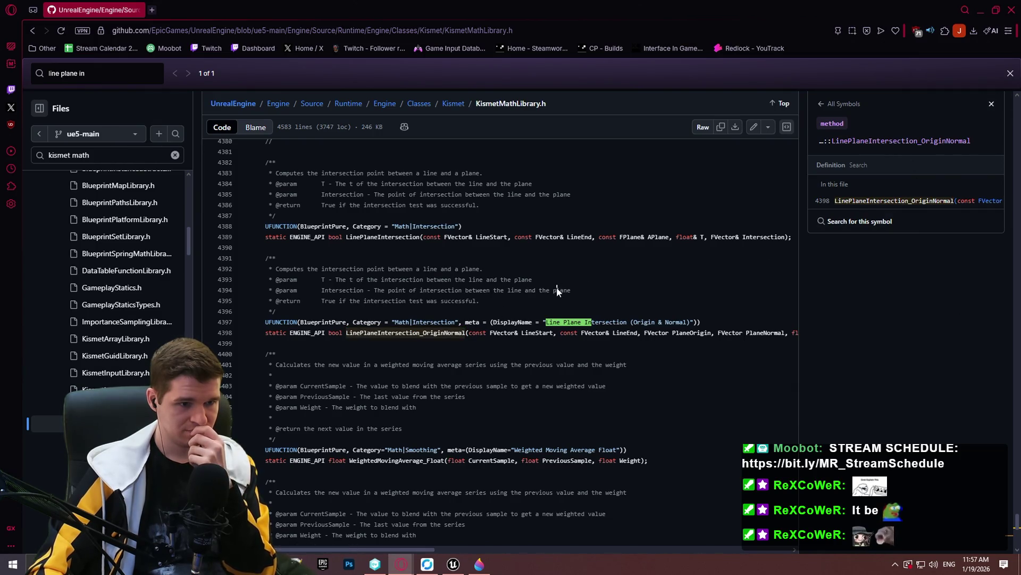
click(33, 30)
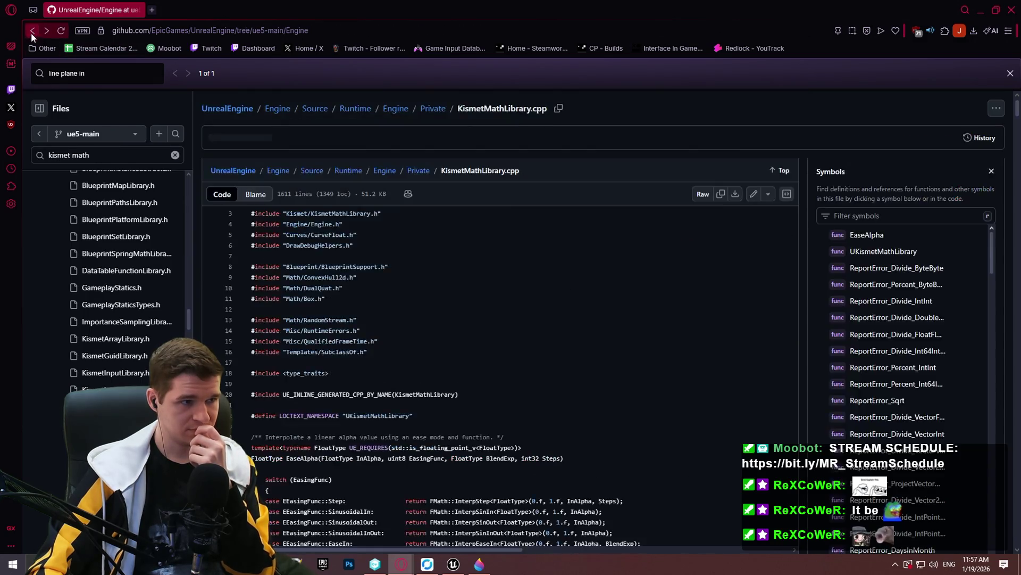
- Search KismetMathLibrary.cpp for 'lineplane' to reach the LinePlaneIntersection code at line 1367, then move the browser aside
click(47, 30)
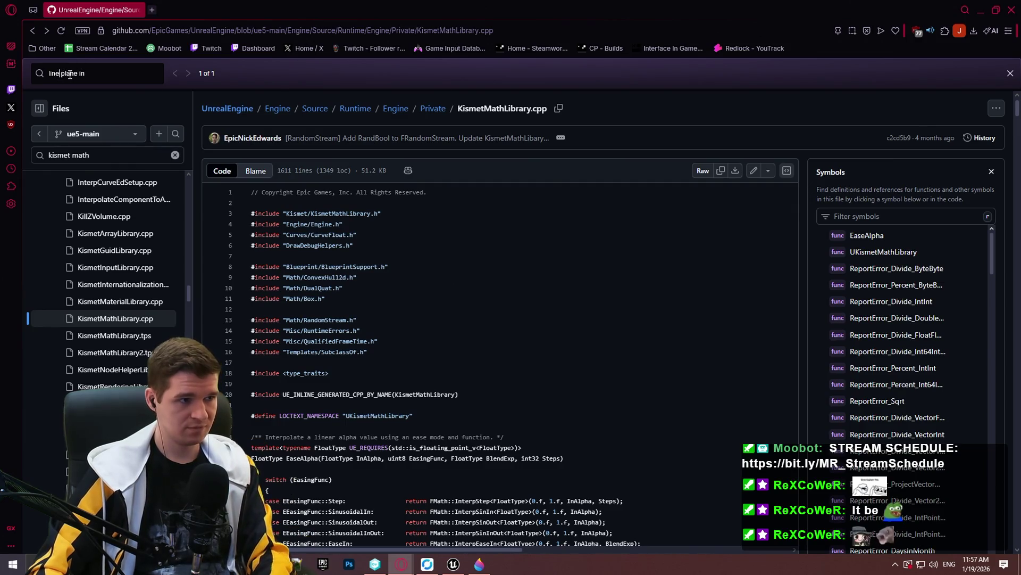
key(BackSpace)
click(103, 78)
key(BackSpace)
key(BackSpace)
key(BackSpace)
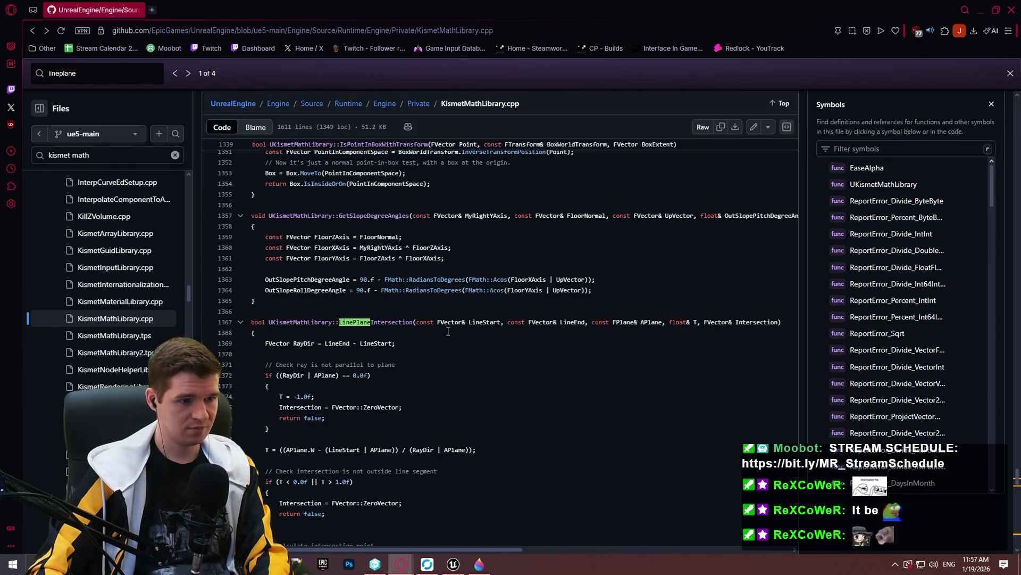
scroll(448, 331, down, 3)
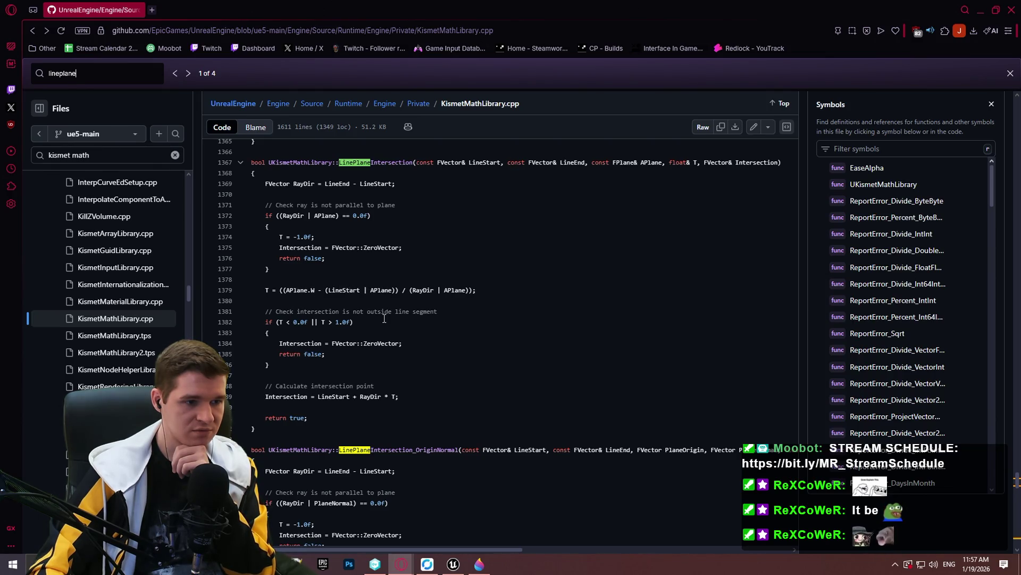
mouse_move(388, 20)
mouse_down()
mouse_move(886, 238)
mouse_move(1018, 32)
mouse_move(965, 72)
mouse_up()
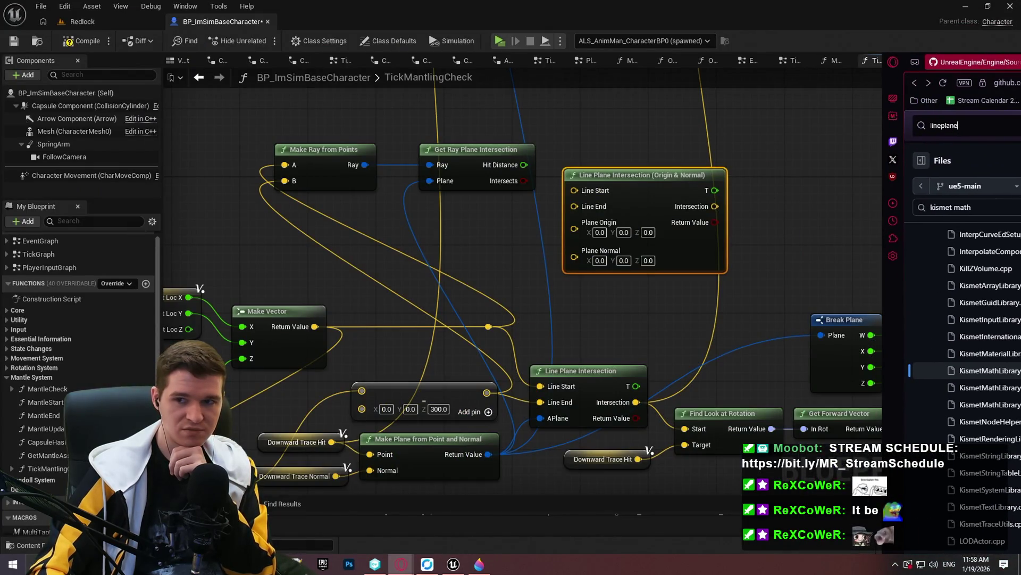
- Maximize the browser so the LinePlaneIntersection source fills the screen again
key(super+Up)
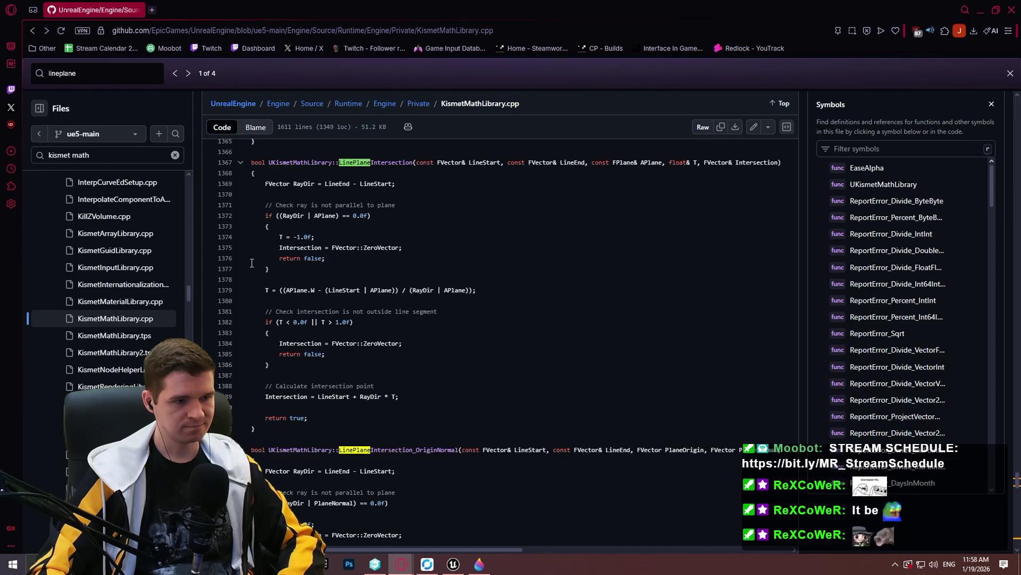
click(316, 224)
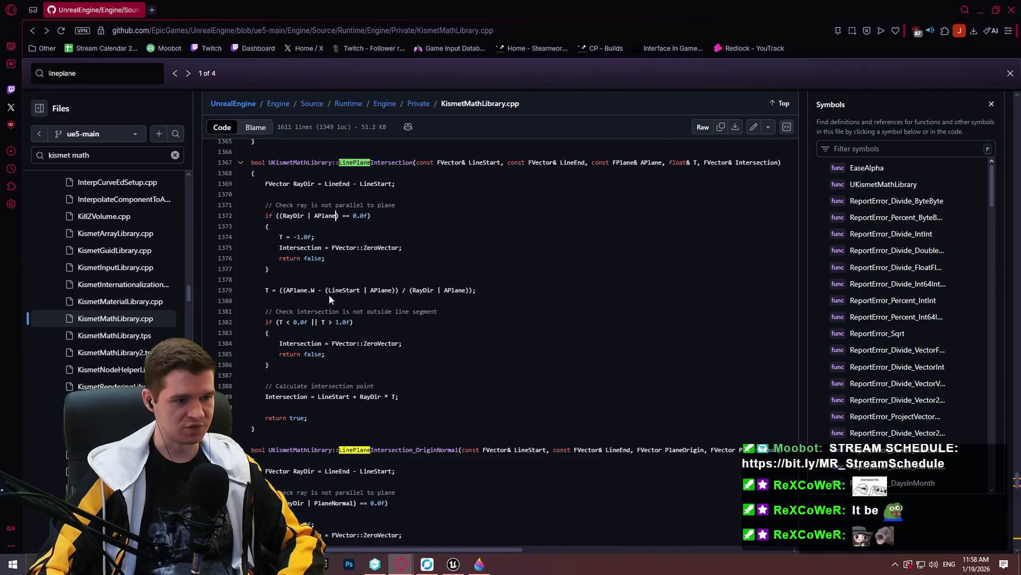
key(Up)
key(Up)
key(Up)
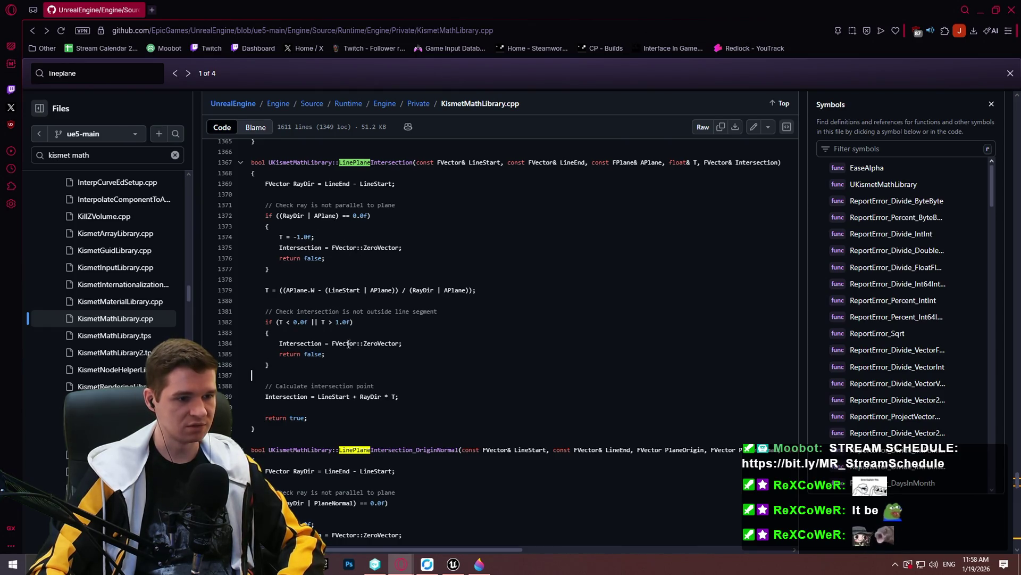
key(Down)
key(Down)
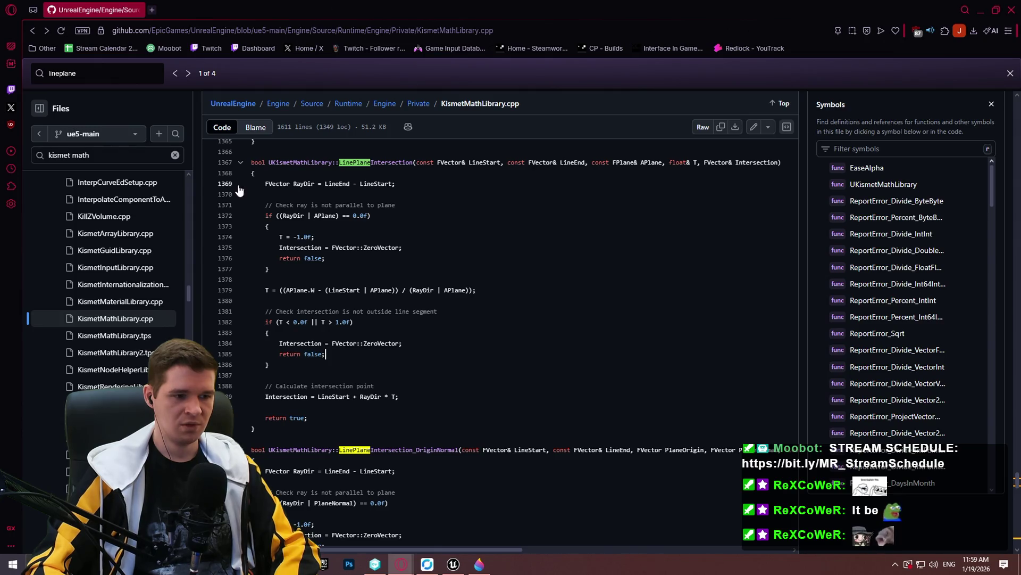
scroll(374, 255, down, 5)
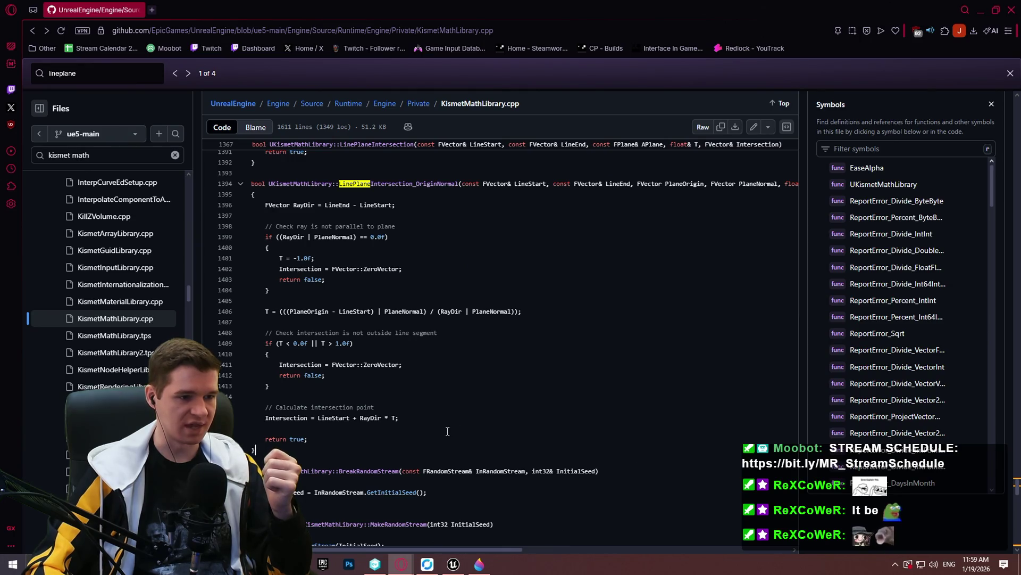
drag(447, 430, 292, 237)
click(471, 343)
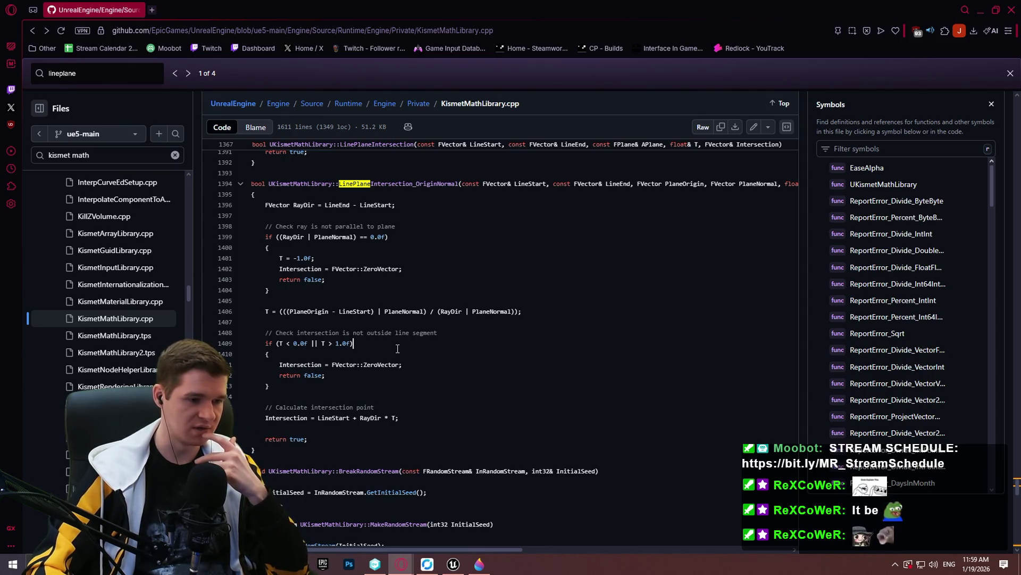
scroll(395, 348, up, 6)
scroll(424, 264, down, 5)
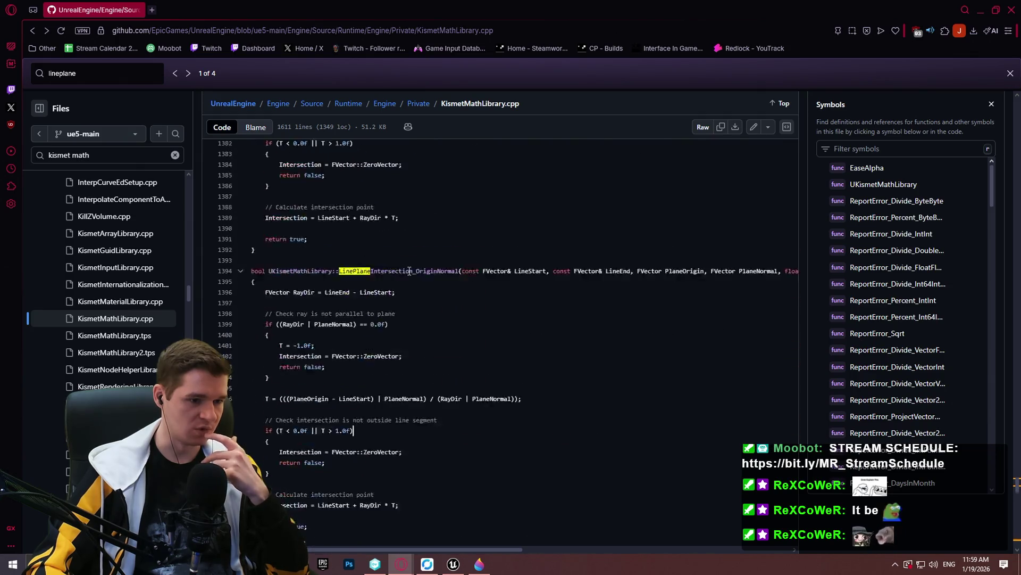
scroll(447, 255, up, 4)
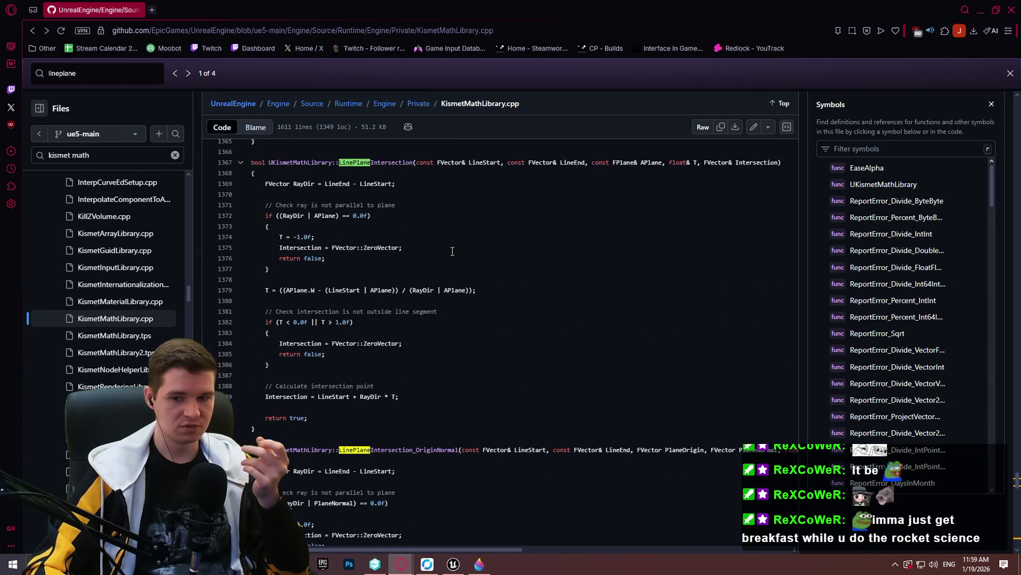
scroll(454, 248, down, 5)
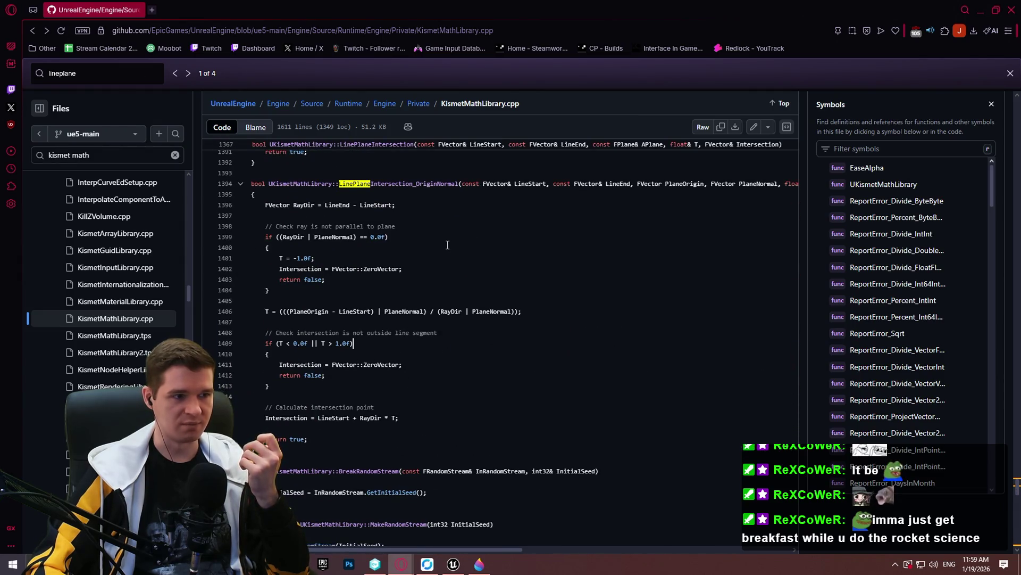
click(189, 73)
click(189, 73)
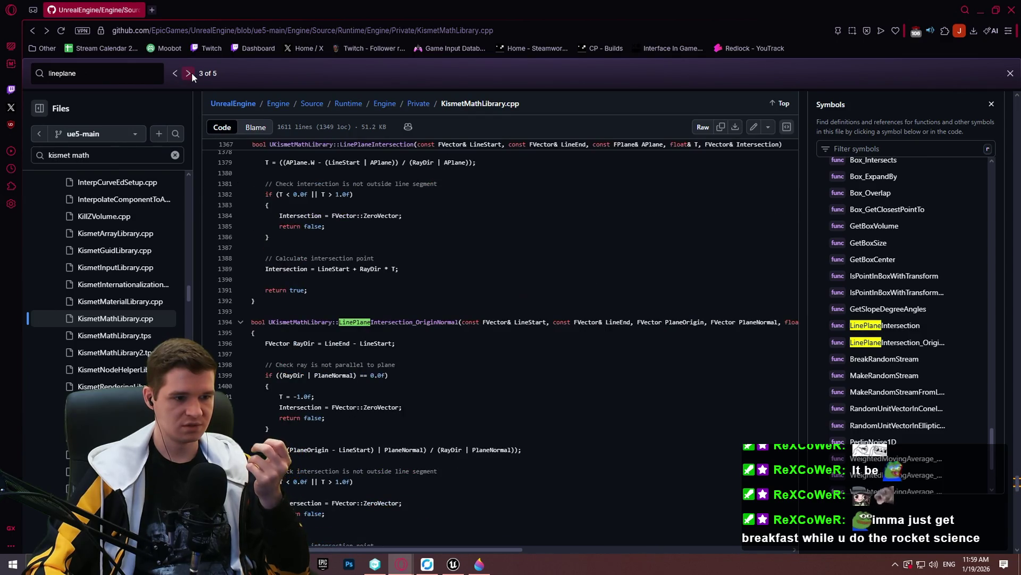
click(189, 73)
click(189, 73)
click(189, 73)
click(189, 73)
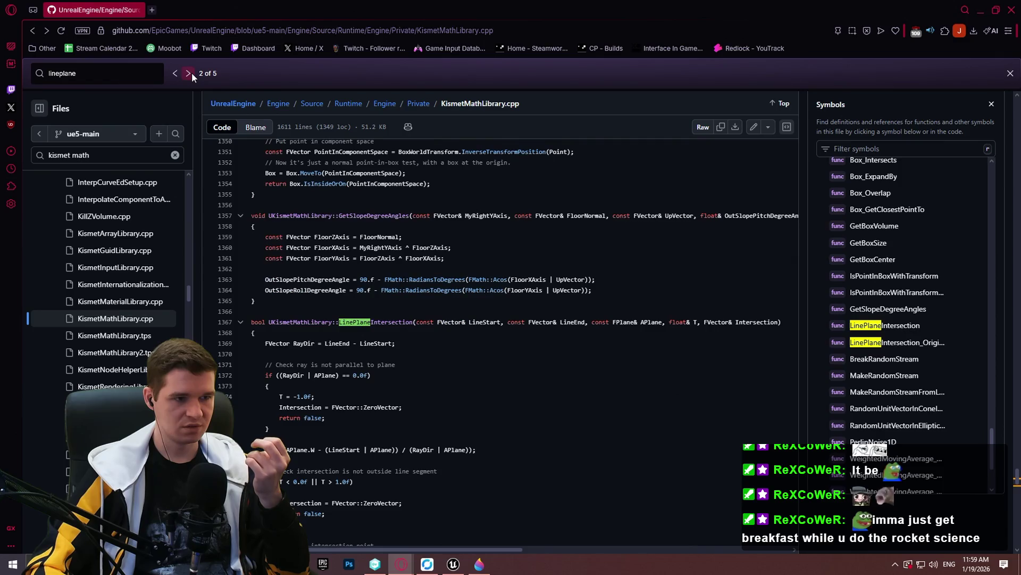
scroll(557, 256, down, 5)
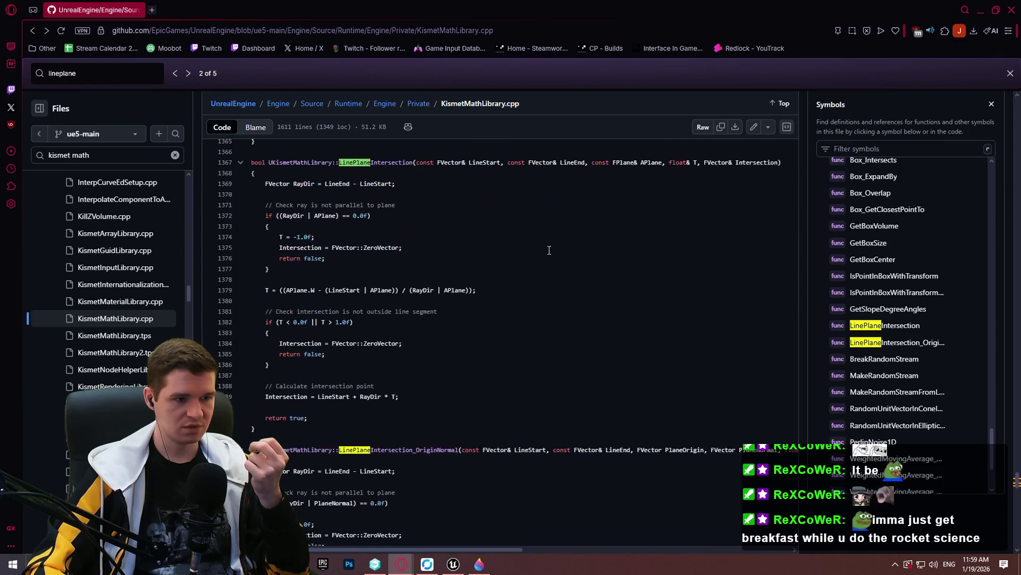
scroll(544, 244, up, 3)
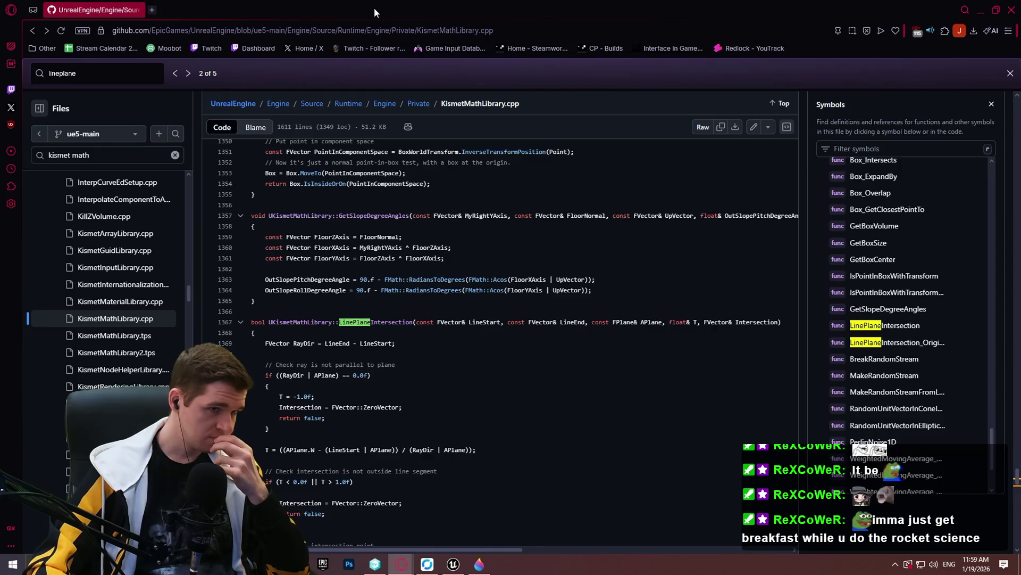
key(alt+Tab)
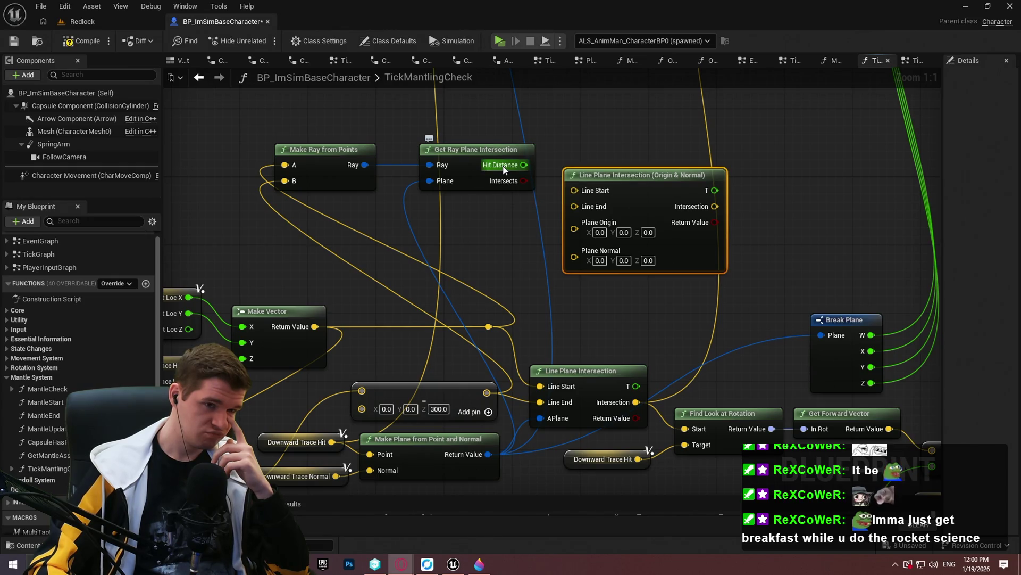
- Add a float Add node on the capsule hit Z and wire Hit Distance into it
mouse_move(504, 169)
mouse_down()
mouse_move(611, 230)
mouse_move(357, 314)
mouse_move(557, 223)
mouse_move(627, 222)
mouse_move(605, 214)
mouse_up()
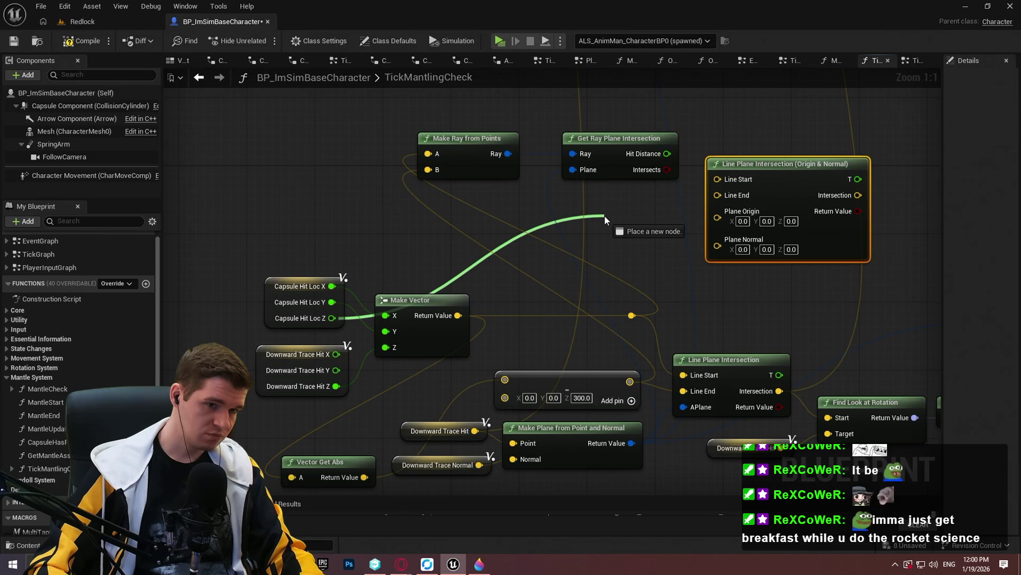
drag(604, 215, 603, 216)
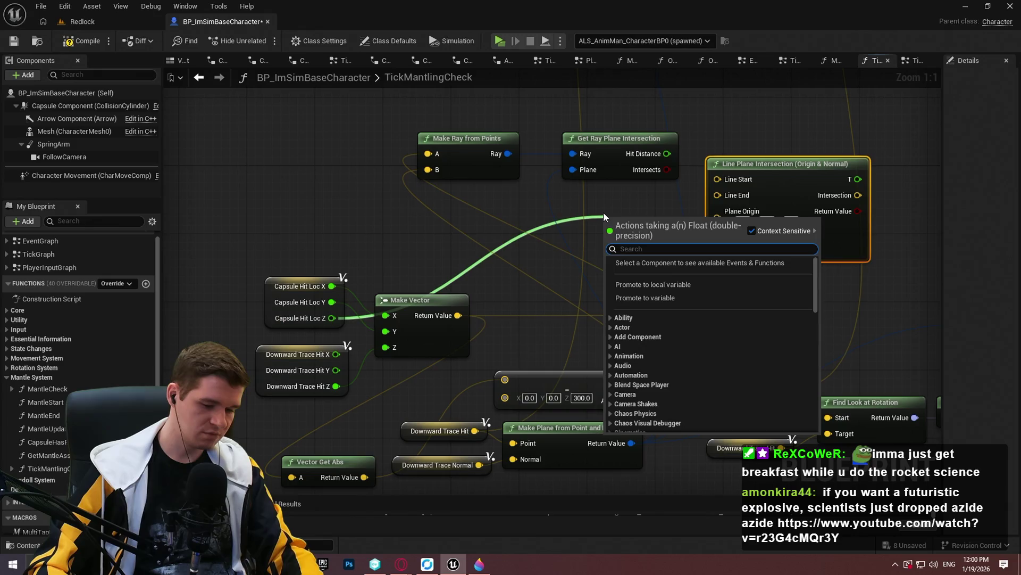
text(line plane)
click(656, 306)
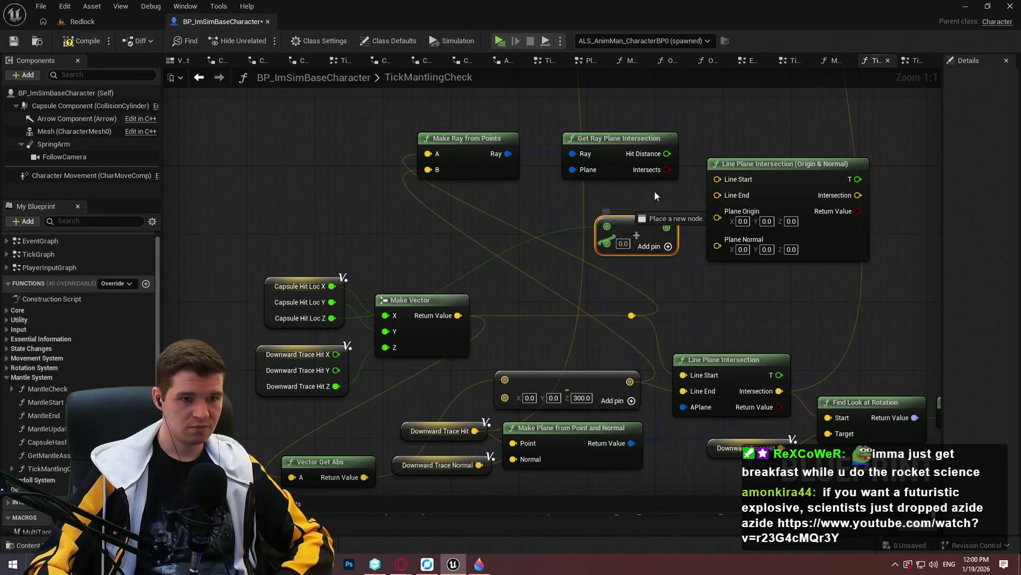
drag(667, 154, 634, 221)
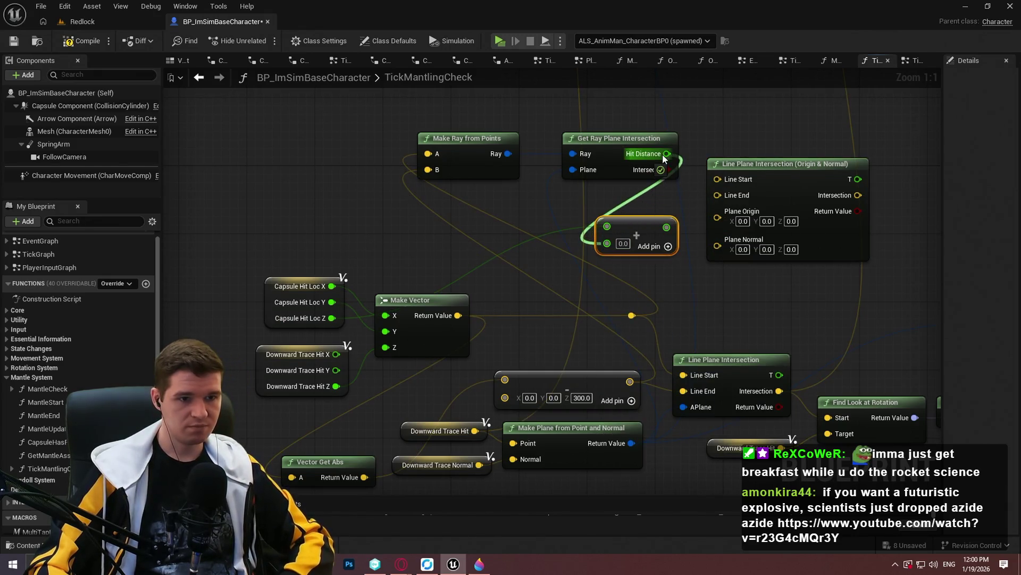
- Duplicate the Make Vector node and place the copy near Line Plane Intersection, checking the GitHub source
click(420, 299)
key(ctrl+c)
key(ctrl+v)
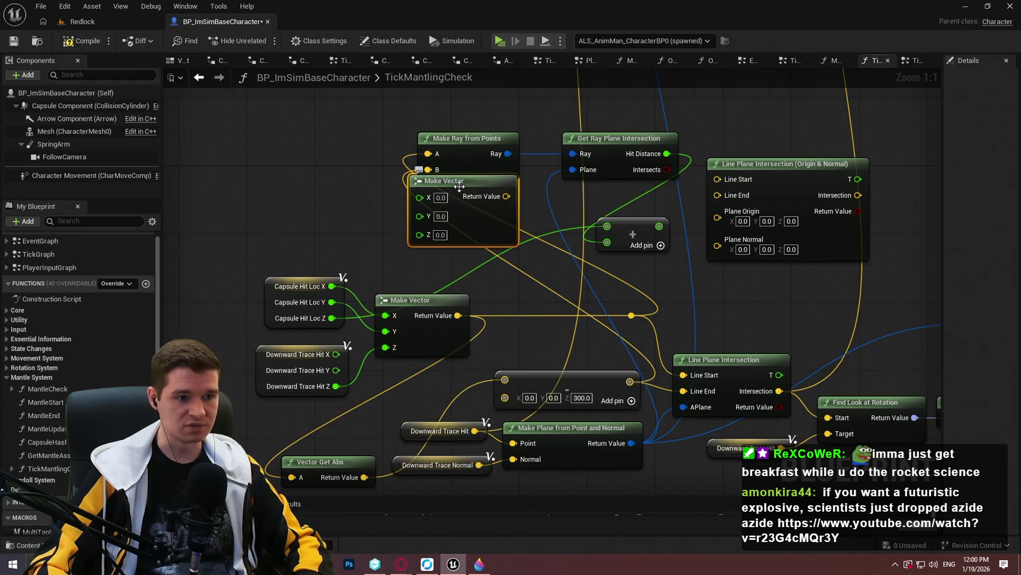
mouse_move(453, 197)
mouse_down()
mouse_move(513, 234)
mouse_move(752, 277)
mouse_move(735, 286)
mouse_move(665, 266)
mouse_move(584, 286)
mouse_move(331, 286)
mouse_move(703, 305)
mouse_move(659, 226)
mouse_up()
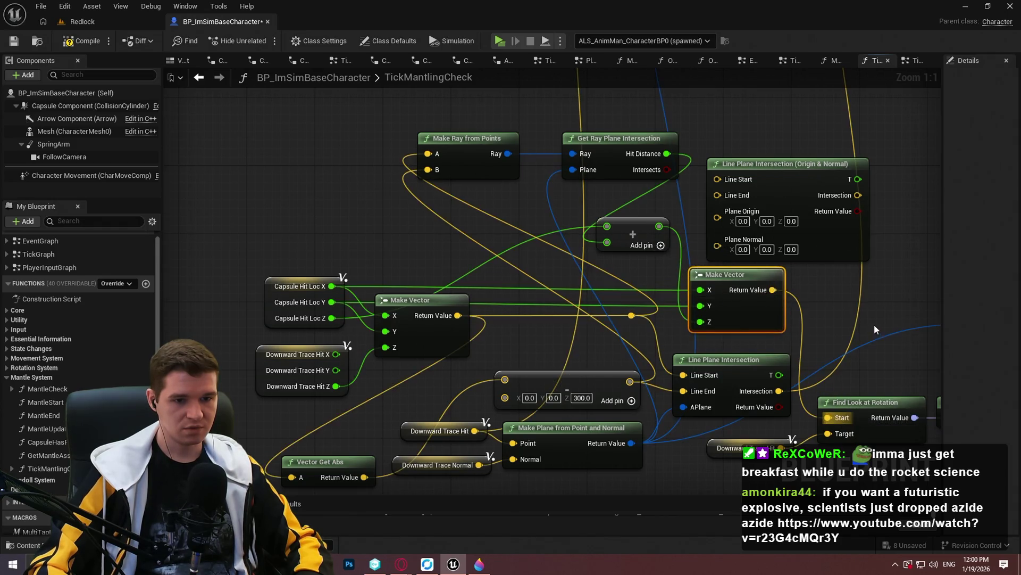
drag(884, 303, 808, 309)
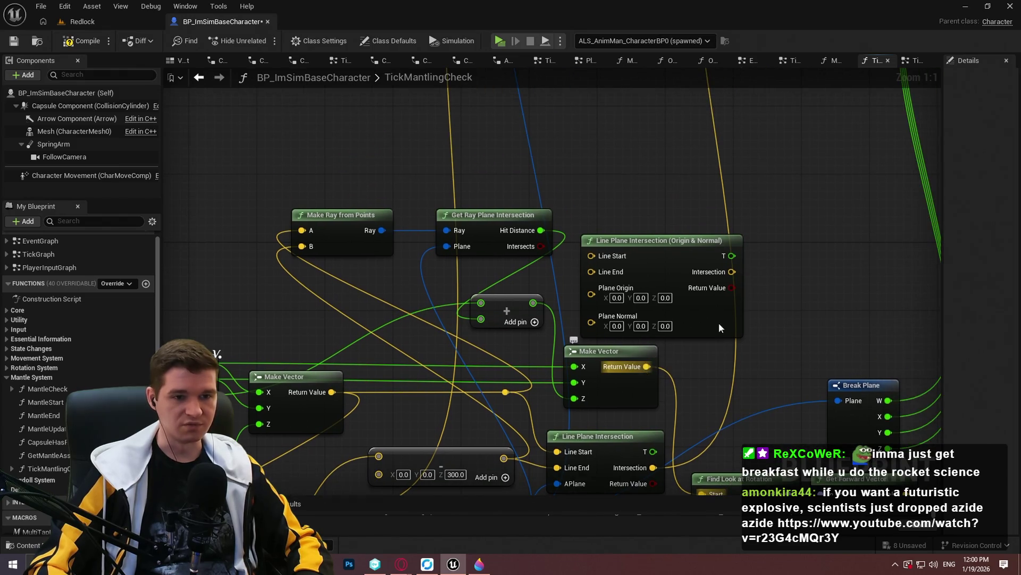
key(alt+Tab)
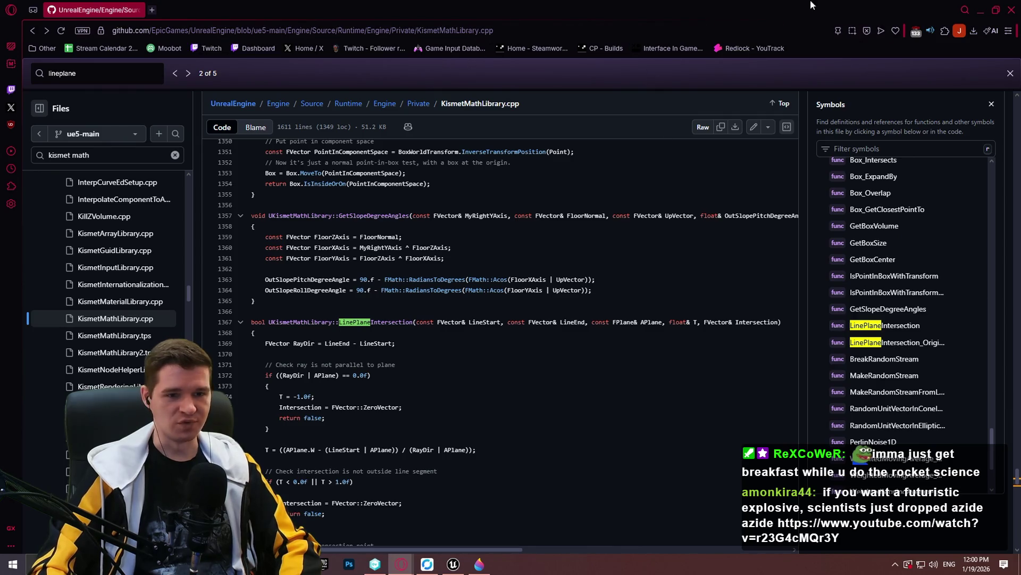
click(980, 9)
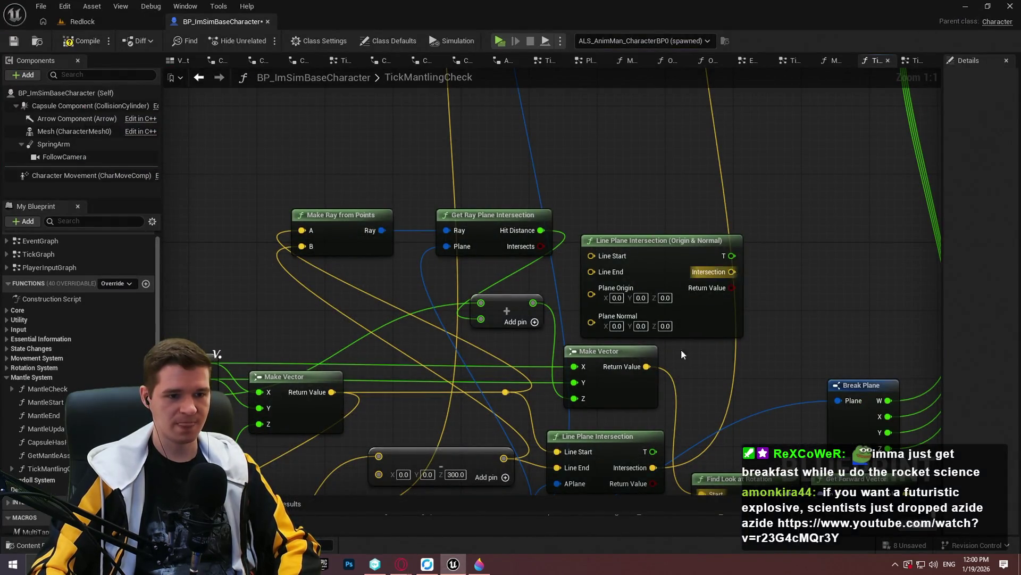
- Remove the breakpoint from Draw Debug Sphere, then start a play-test and run toward the wall
mouse_move(697, 383)
mouse_down()
mouse_move(681, 334)
mouse_move(672, 340)
mouse_up()
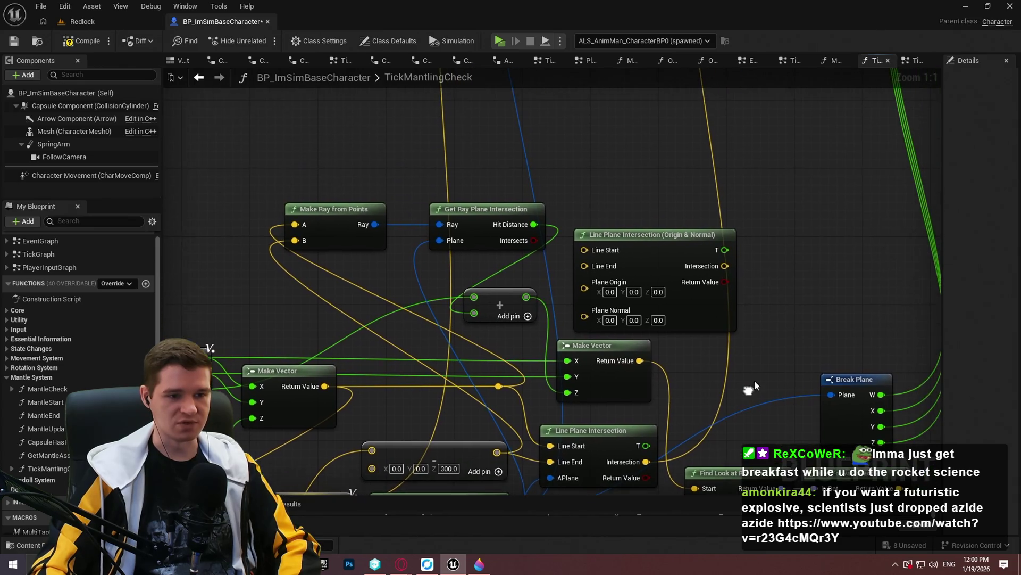
mouse_move(652, 385)
mouse_down()
mouse_move(661, 391)
mouse_move(657, 305)
mouse_move(585, 263)
mouse_move(796, 183)
mouse_move(784, 241)
mouse_move(797, 120)
mouse_move(791, 128)
mouse_up()
scroll(788, 213, up, 3)
right_click(819, 127)
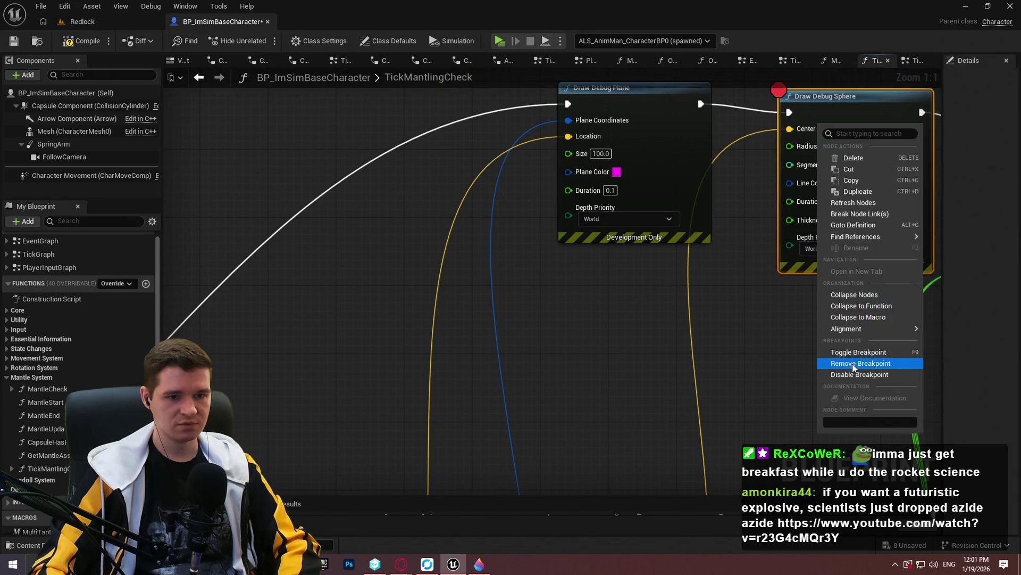
click(861, 362)
click(499, 41)
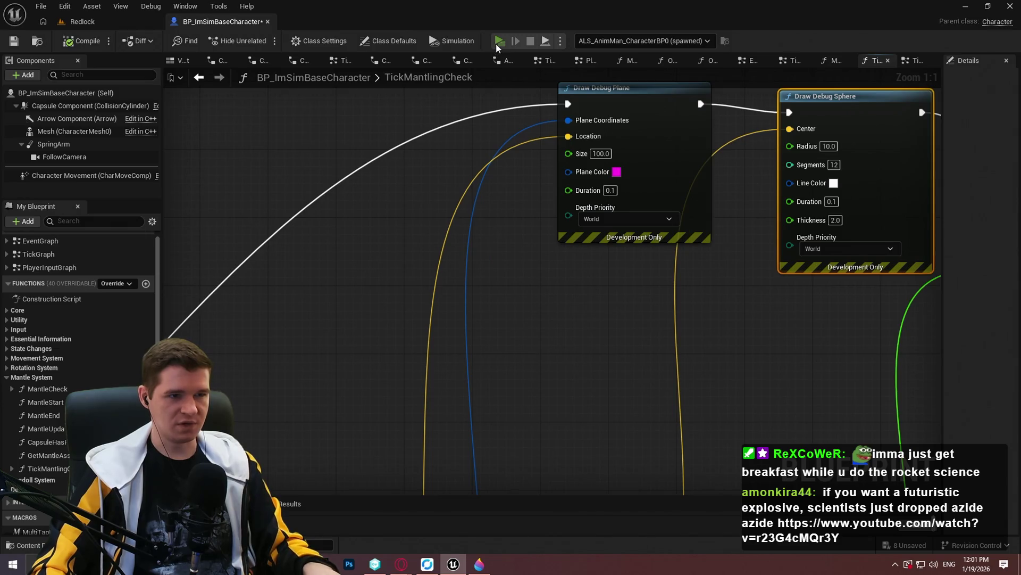
key(w)
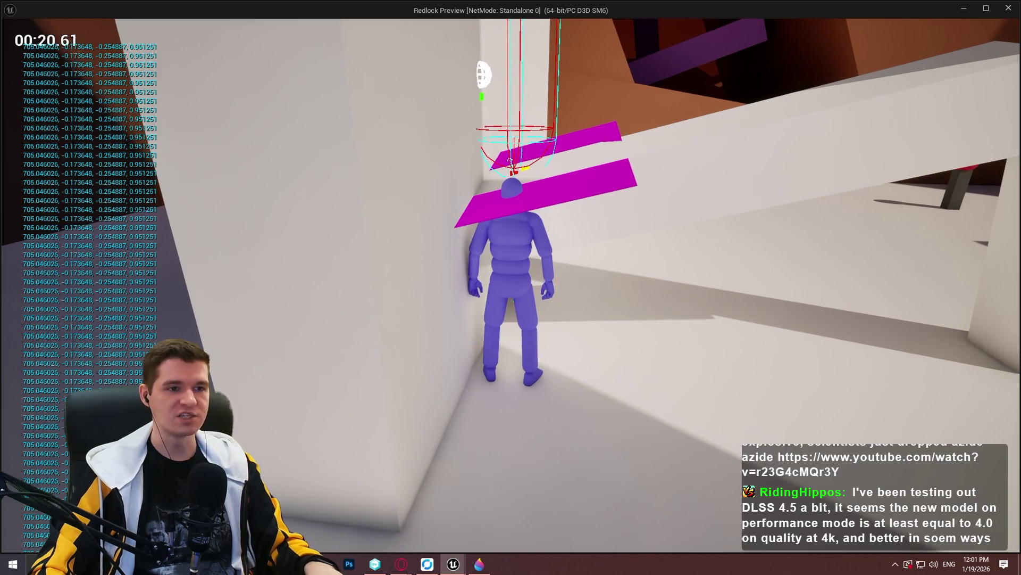
- End the play session after viewing the magenta debug planes at the wall
key(Escape)
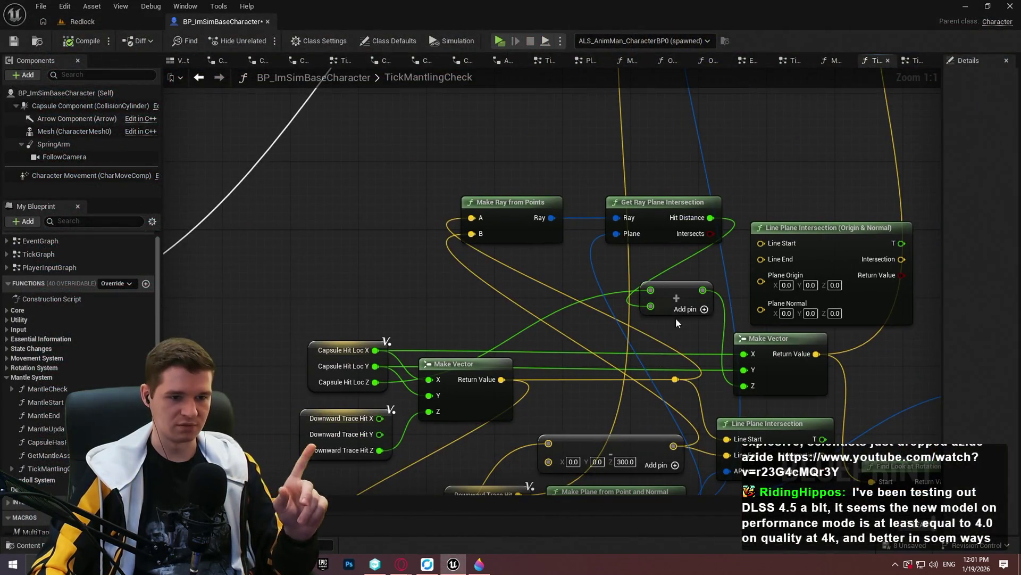
- Delete the float Add node from the intersection math, discarding a trial vector Add node
mouse_move(674, 321)
mouse_down()
mouse_move(440, 227)
mouse_move(423, 253)
mouse_up()
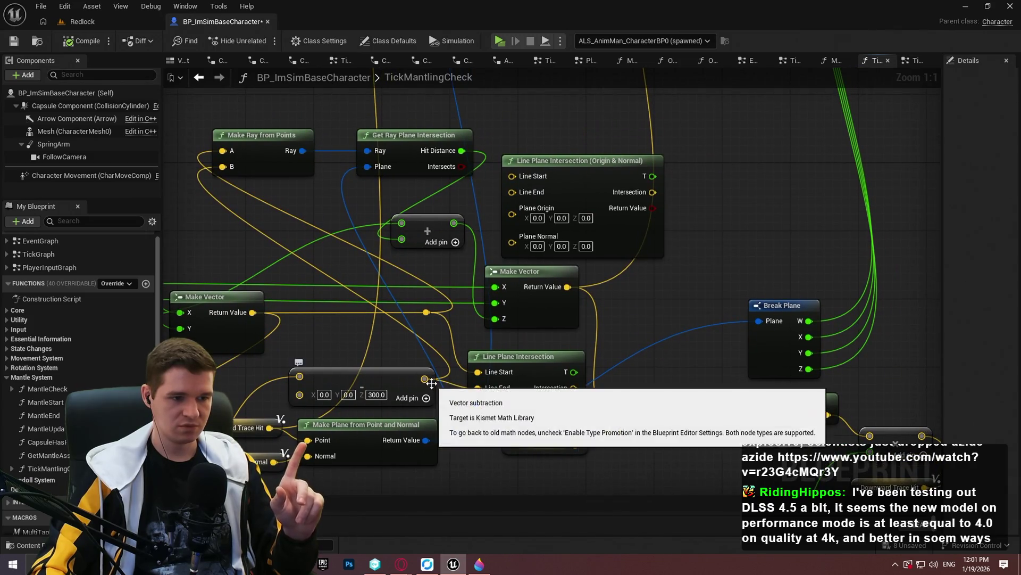
drag(400, 342, 451, 346)
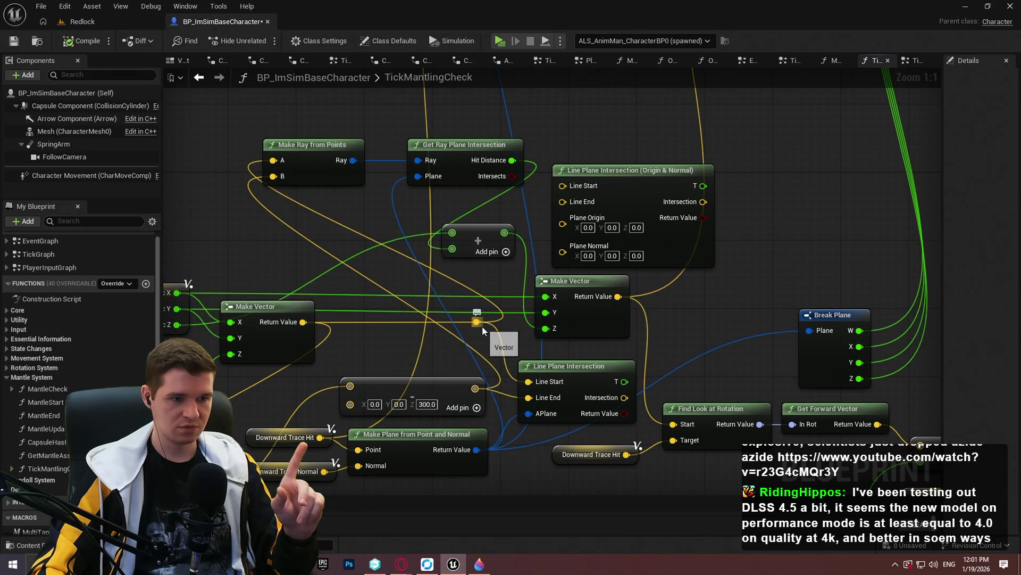
drag(458, 256, 461, 253)
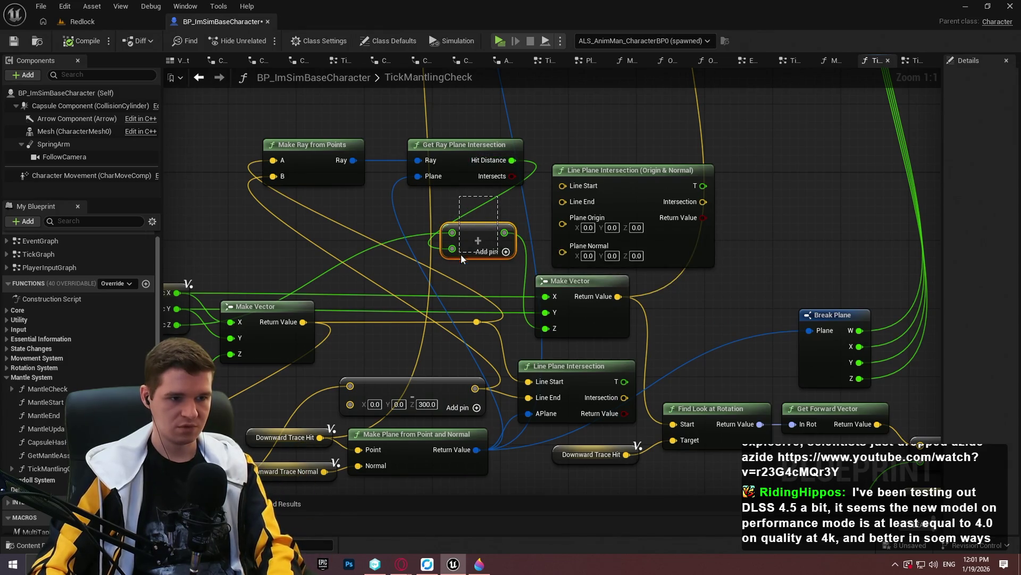
key(Delete)
drag(477, 322, 462, 232)
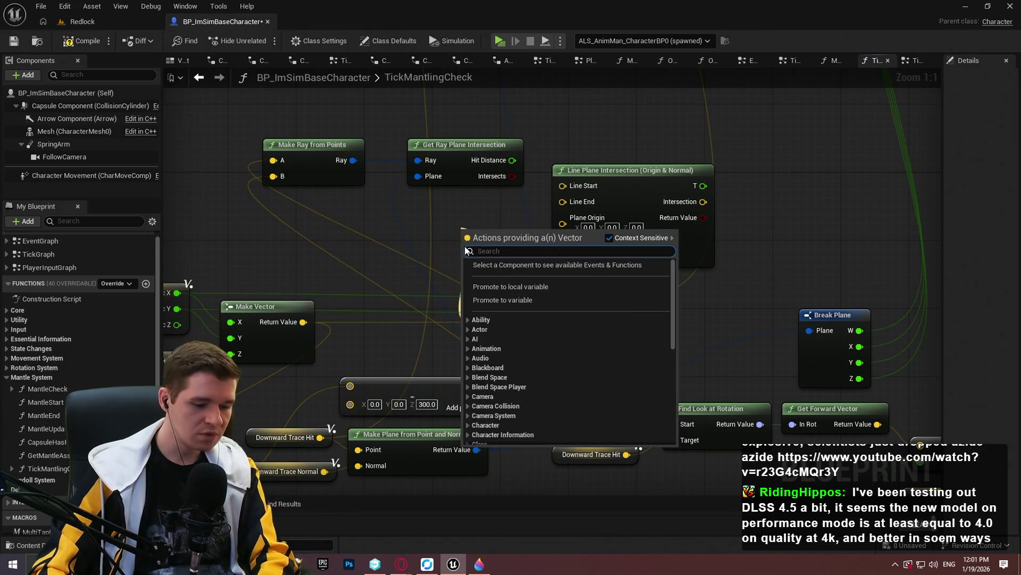
text(add)
key(Return)
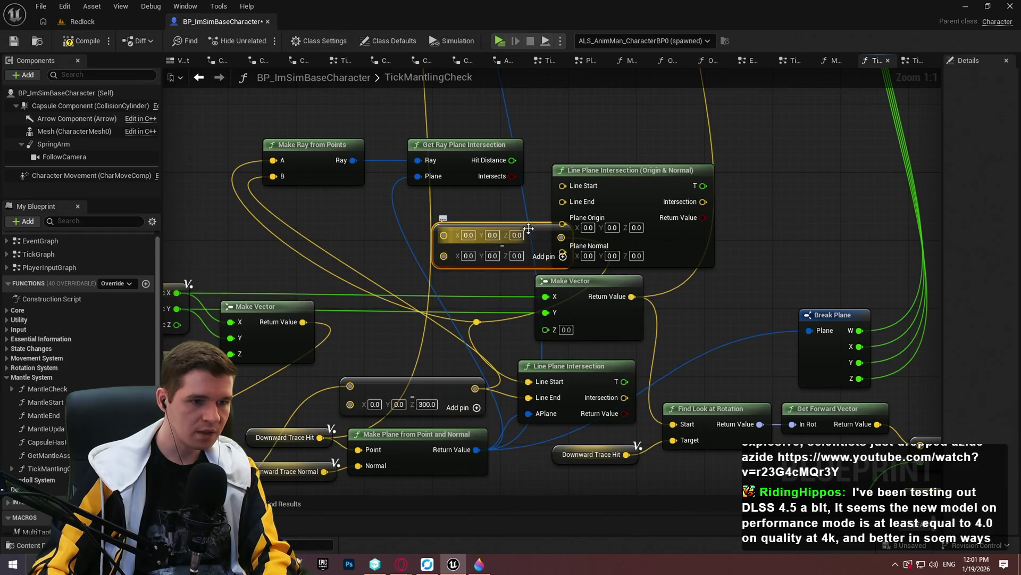
mouse_move(528, 229)
mouse_down()
mouse_move(356, 205)
mouse_move(369, 207)
mouse_up()
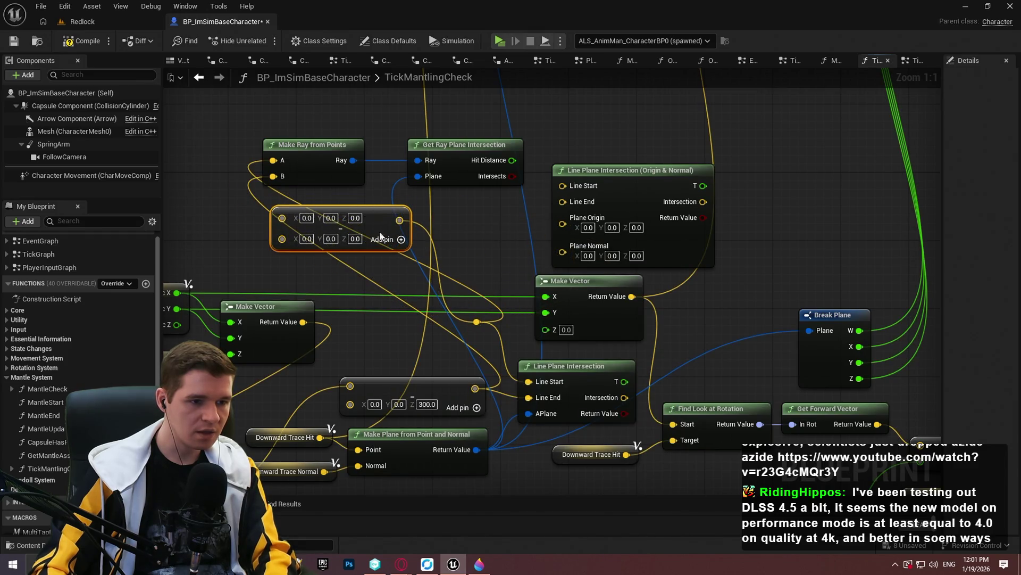
key(Delete)
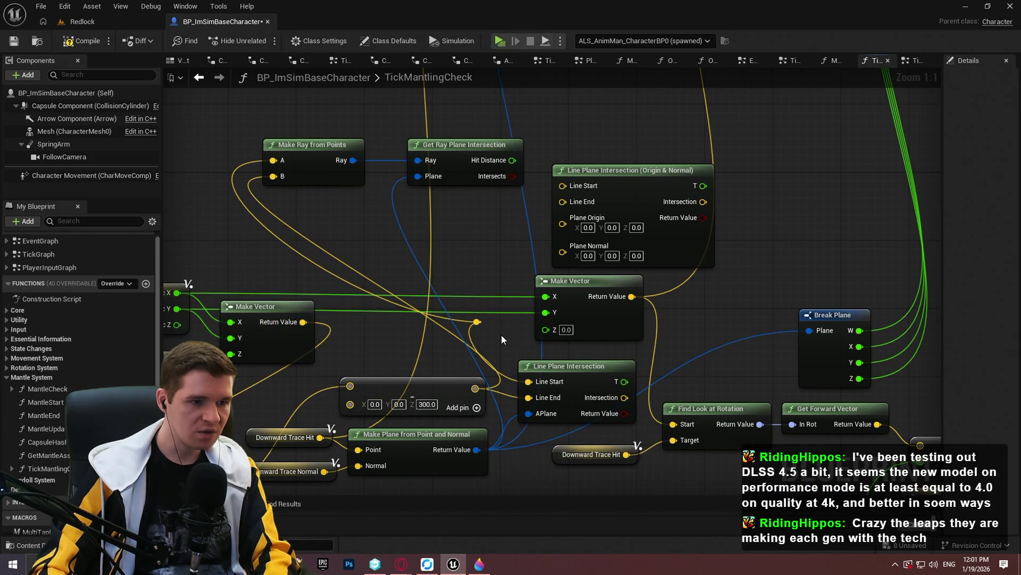
- Delete the Line Plane Intersection (Origin & Normal) node and wire Make Vector's result to the reroute point
scroll(553, 306, down, 2)
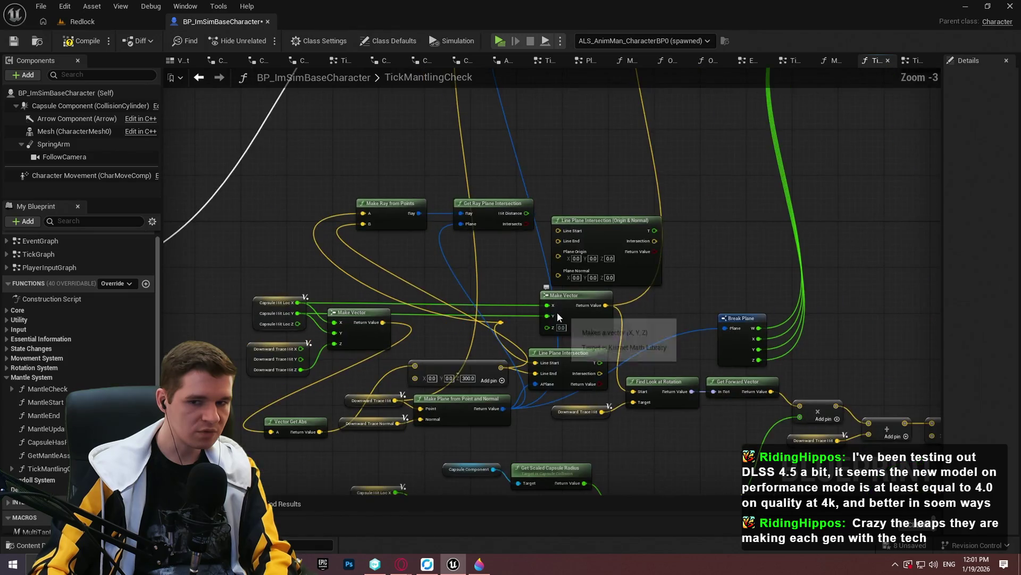
scroll(556, 302, up, 1)
scroll(557, 301, up, 1)
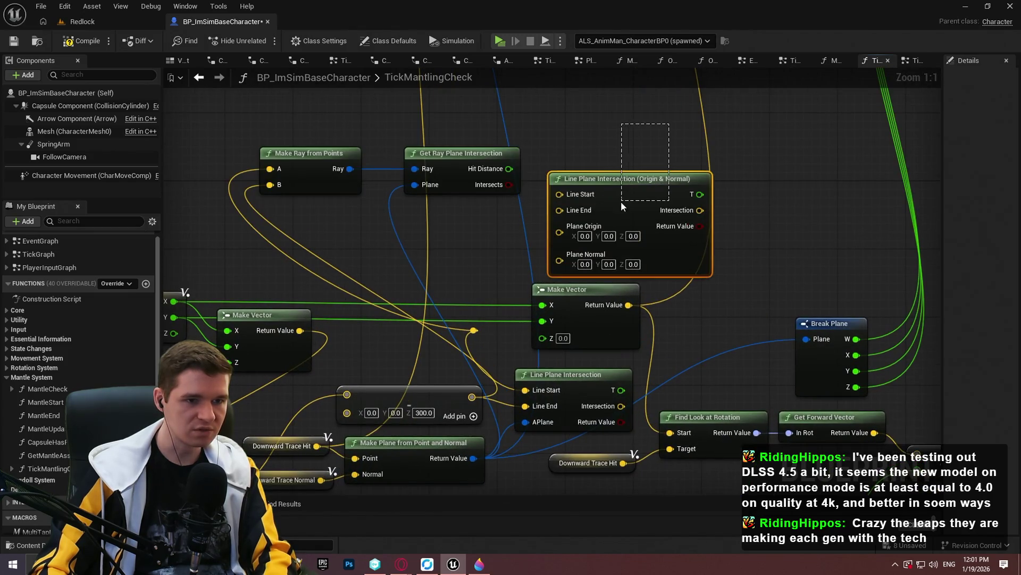
key(Delete)
mouse_move(325, 214)
mouse_down()
mouse_move(474, 157)
mouse_move(632, 176)
mouse_up()
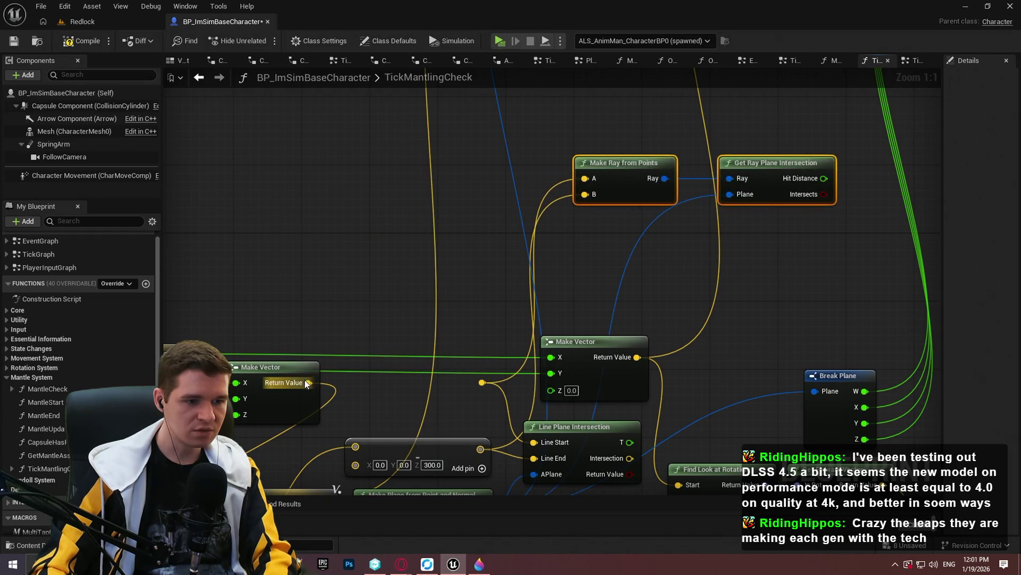
drag(306, 384, 482, 383)
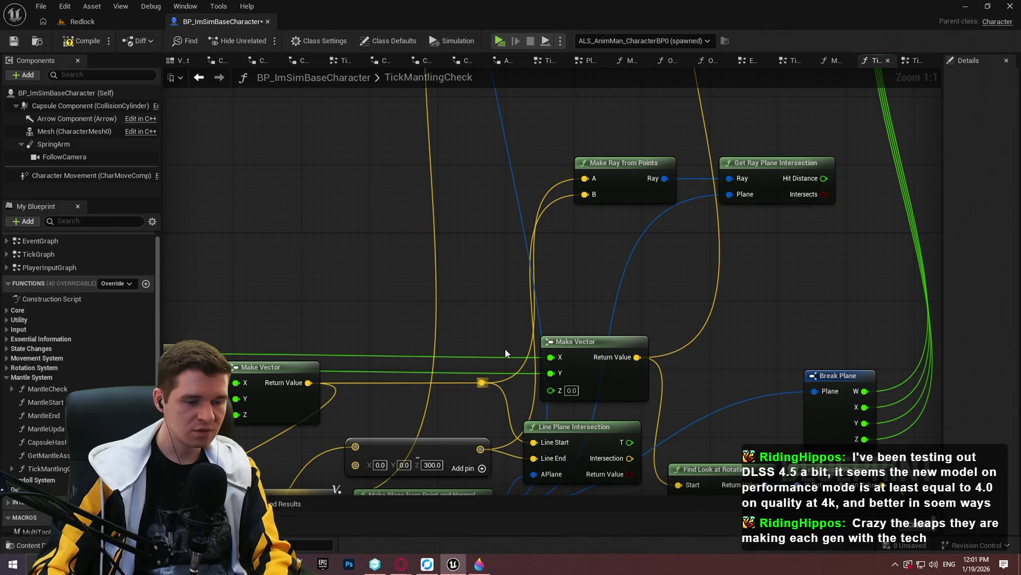
mouse_move(505, 349)
mouse_down()
mouse_move(515, 250)
mouse_move(547, 207)
mouse_move(520, 346)
mouse_move(426, 435)
mouse_up()
drag(538, 255, 478, 211)
click(420, 450)
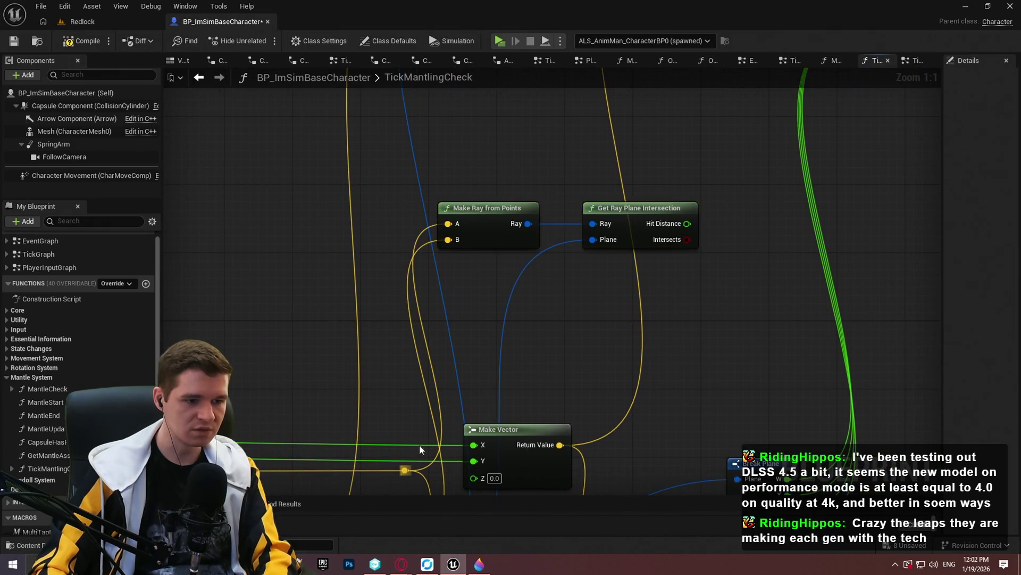
- Add a vector Subtract with split B, Hit Distance in B's Z, feeding Find Look at Rotation's Start
drag(412, 457, 503, 308)
text(make array)
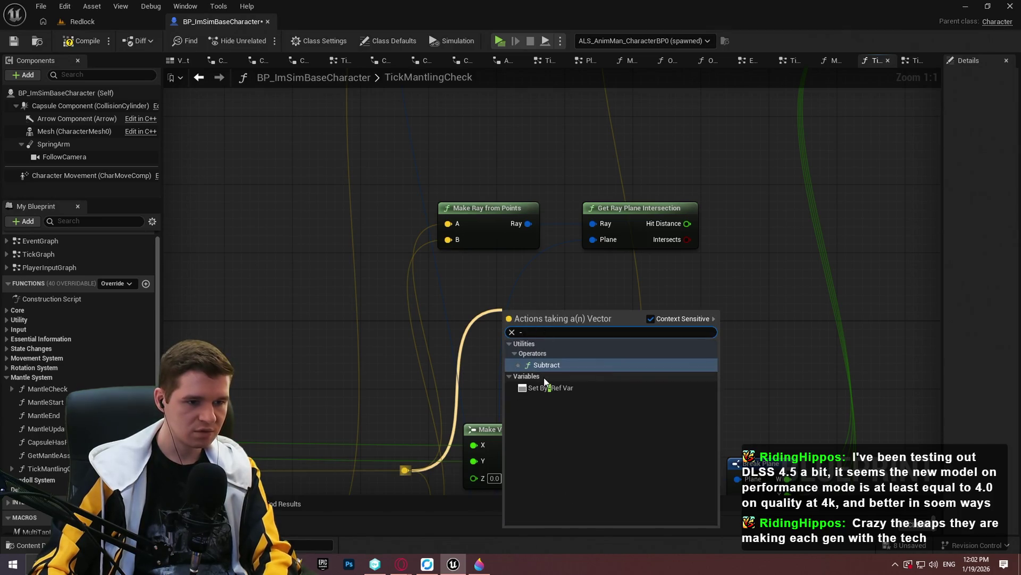
key(Return)
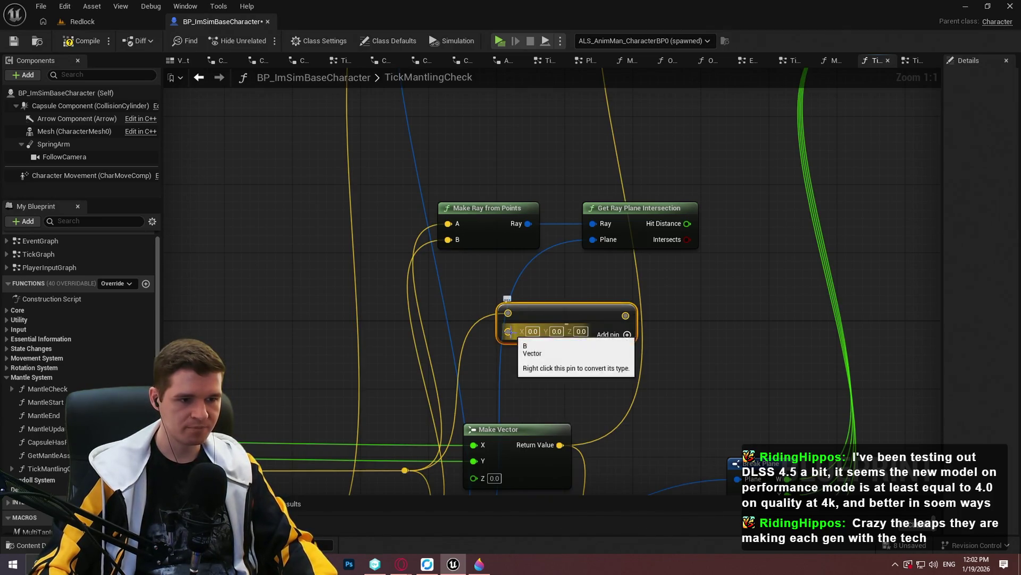
right_click(508, 332)
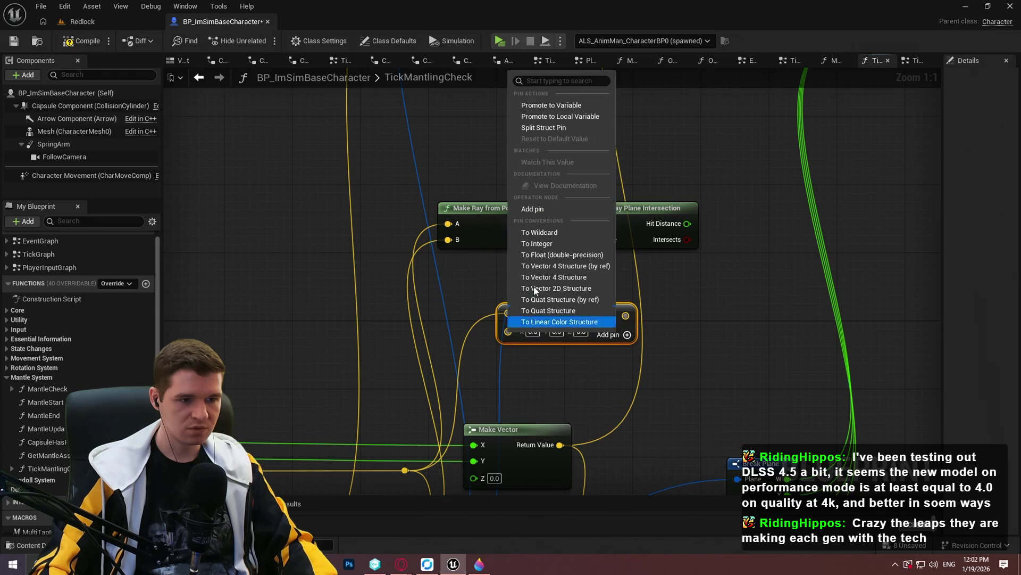
click(556, 130)
mouse_move(508, 368)
mouse_down()
mouse_move(645, 232)
mouse_move(676, 234)
mouse_up()
mouse_move(573, 332)
mouse_down()
mouse_move(611, 513)
mouse_move(604, 449)
mouse_move(687, 91)
mouse_move(733, 21)
mouse_move(682, 276)
mouse_up()
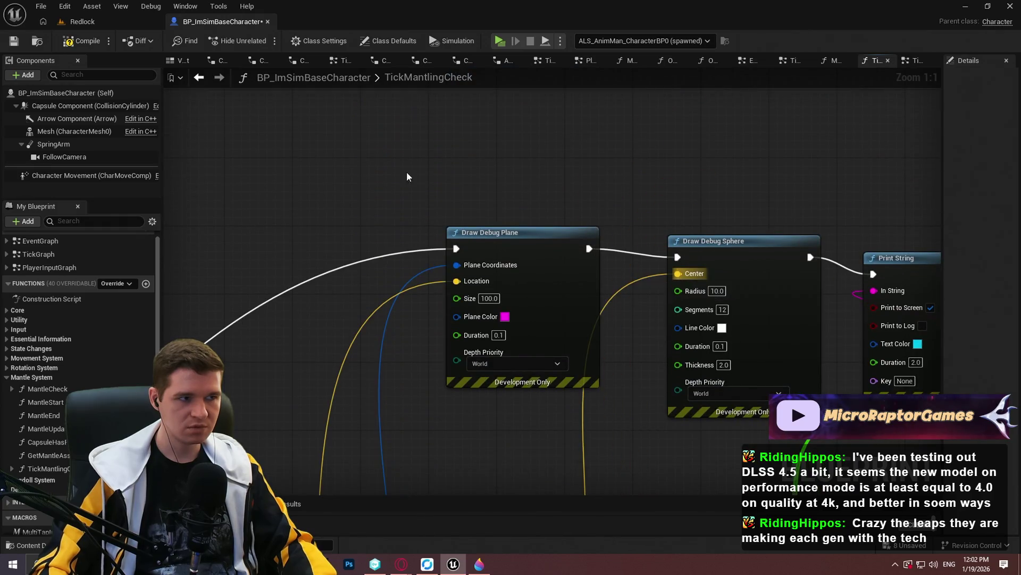
- Compile, then play-test running and jumping up the wall to see the white debug sphere at its edge
click(80, 42)
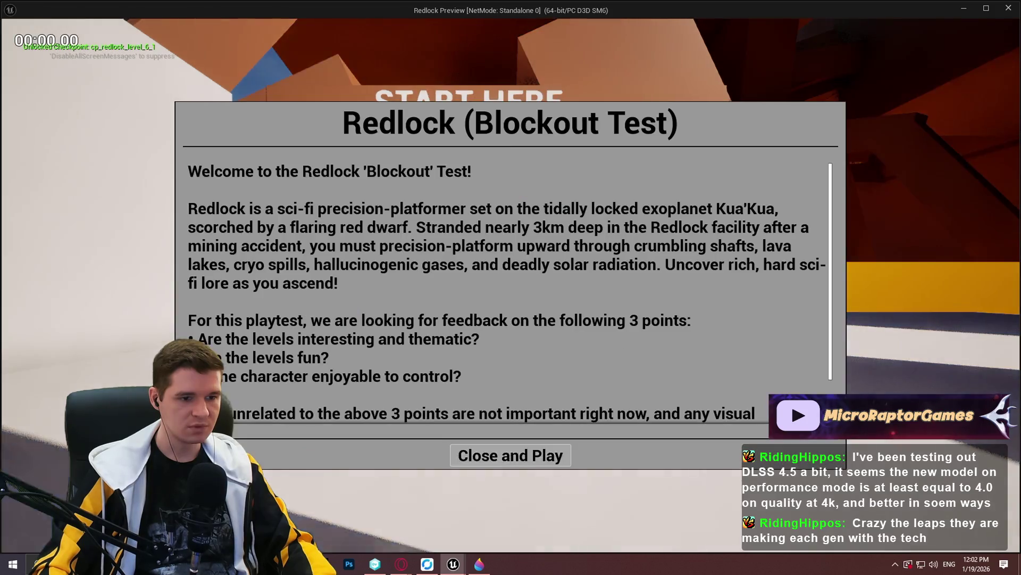
click(511, 454)
key(w)
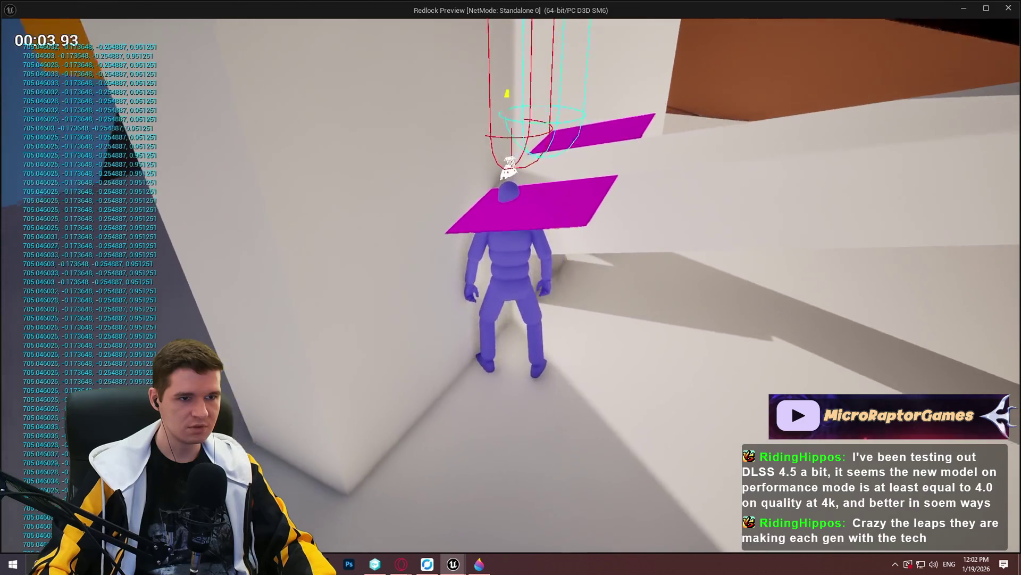
key(space)
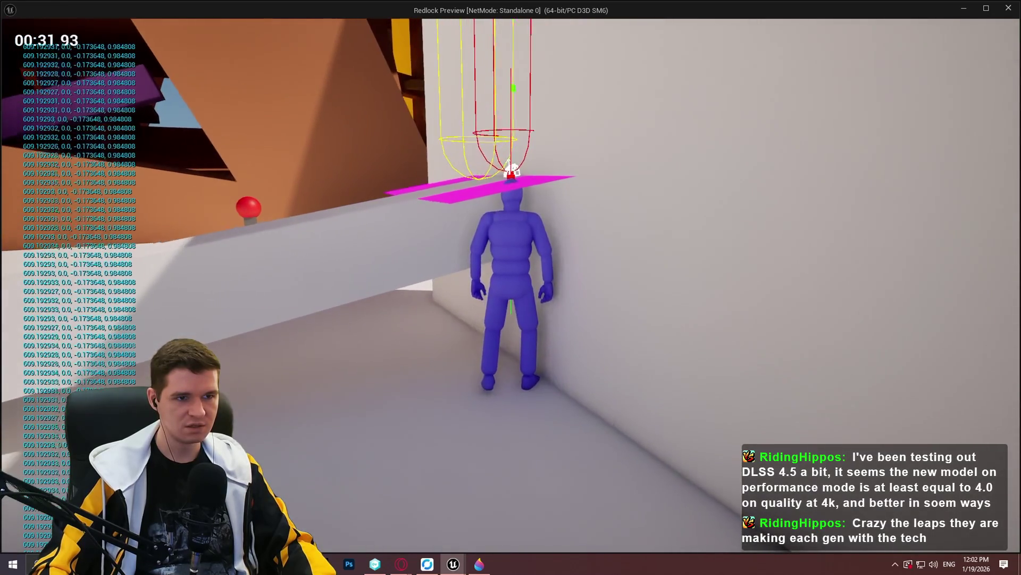
key(Escape)
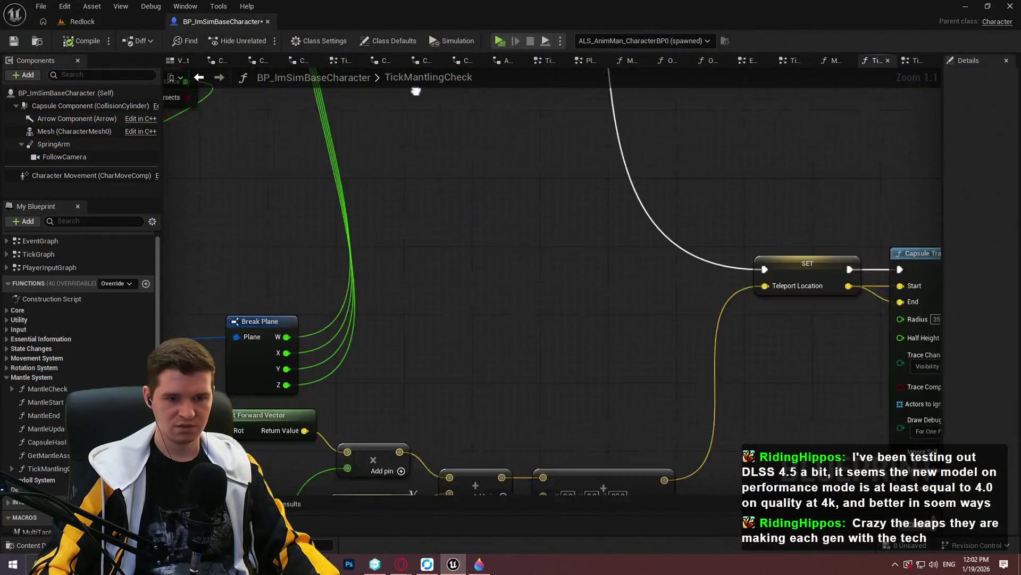
- Launch another play-test and switch the game view to wireframe to see the debug plane and sphere
mouse_move(416, 91)
mouse_down()
mouse_move(493, 232)
mouse_move(446, 212)
mouse_up()
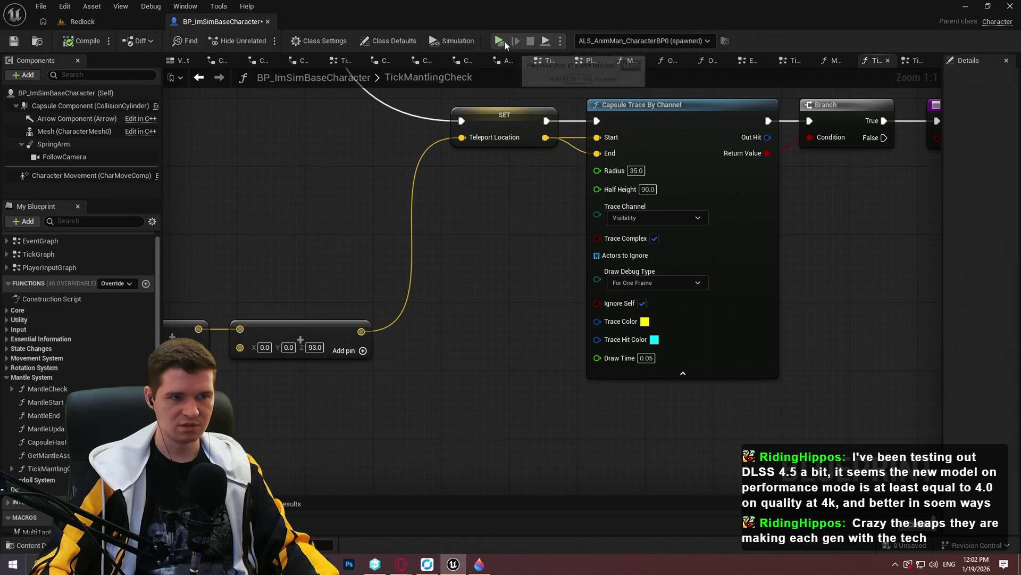
click(500, 41)
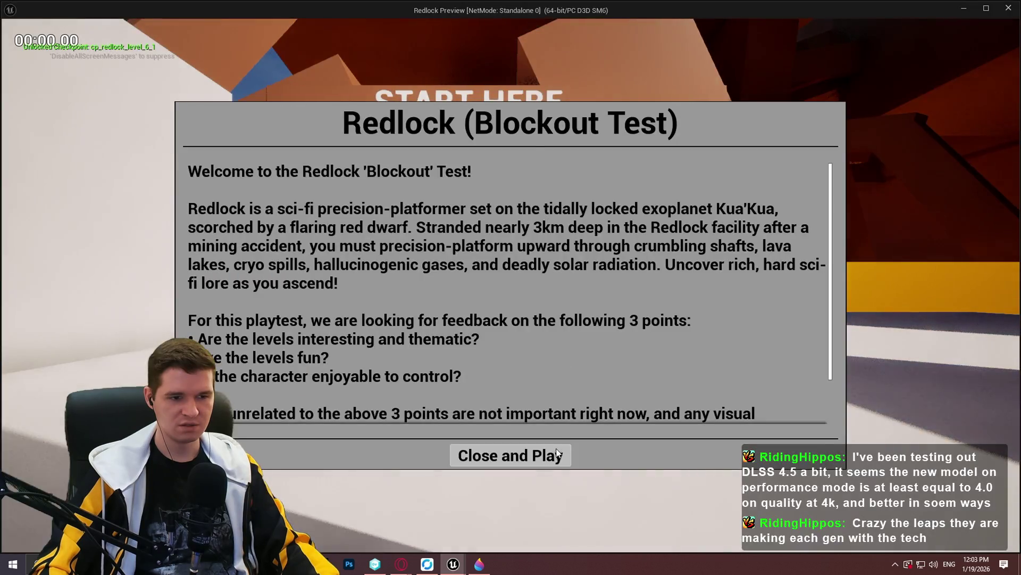
click(557, 453)
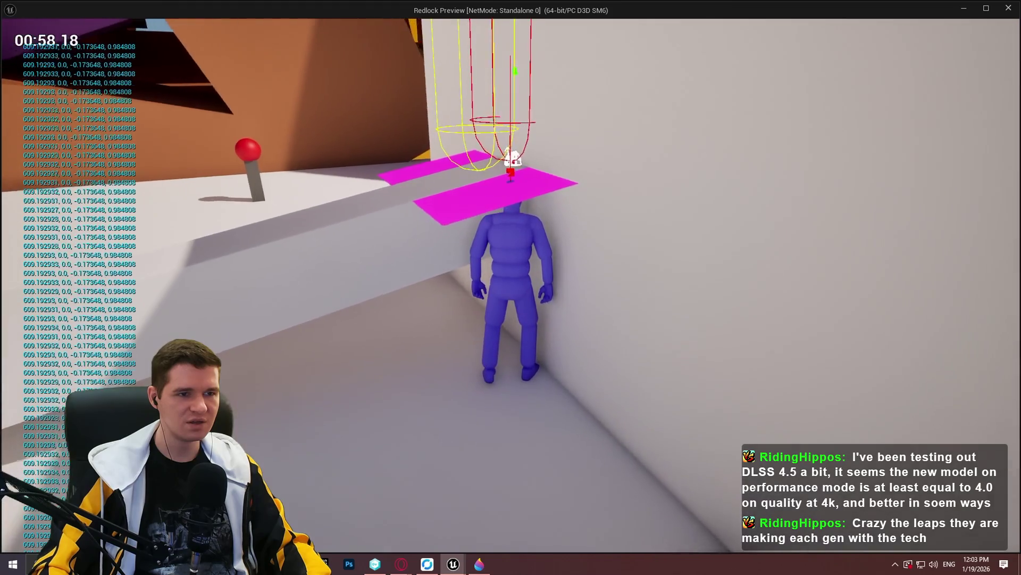
key(F1)
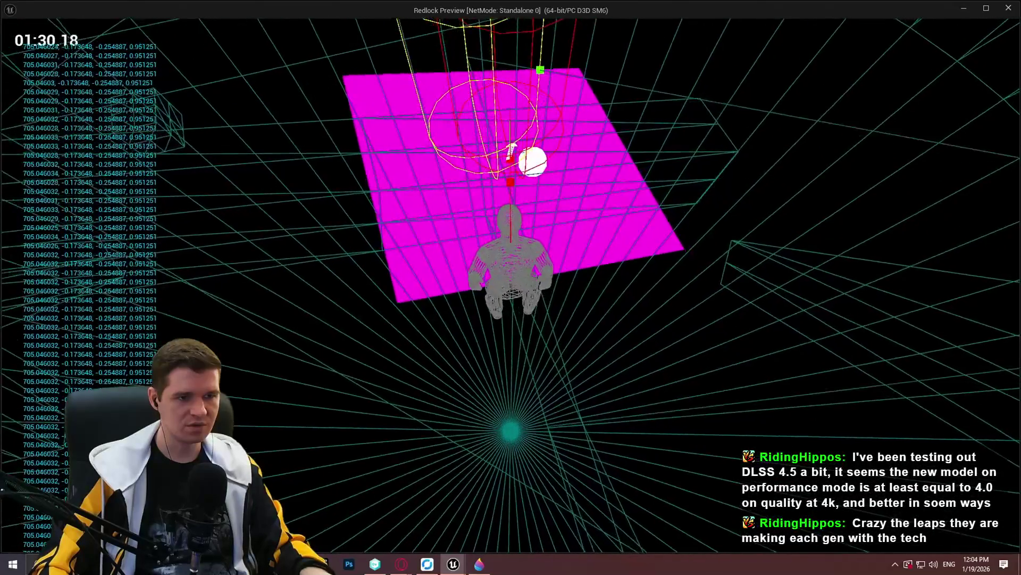
- Return the game view to lit rendering and close the preview
key(F3)
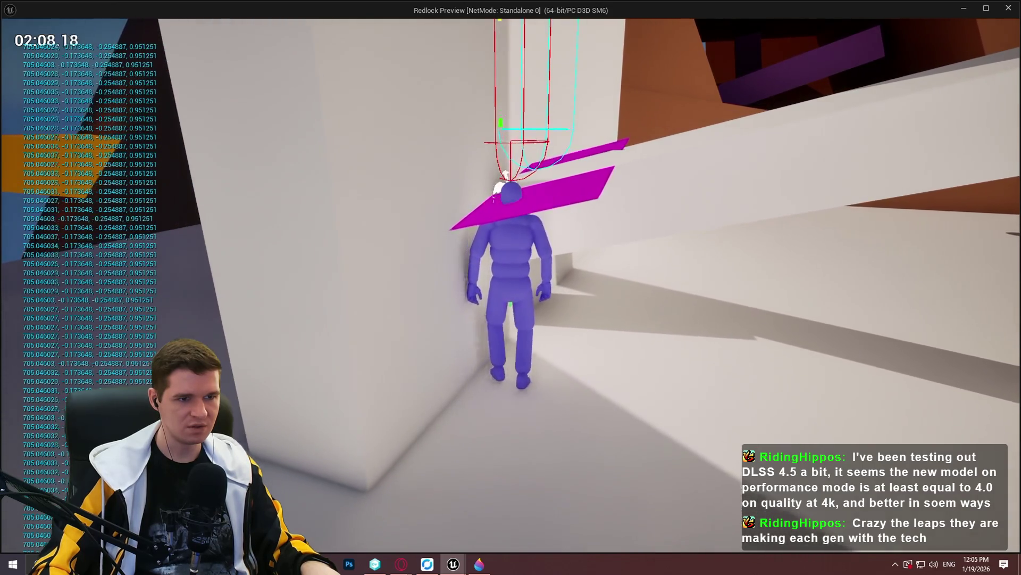
key(Escape)
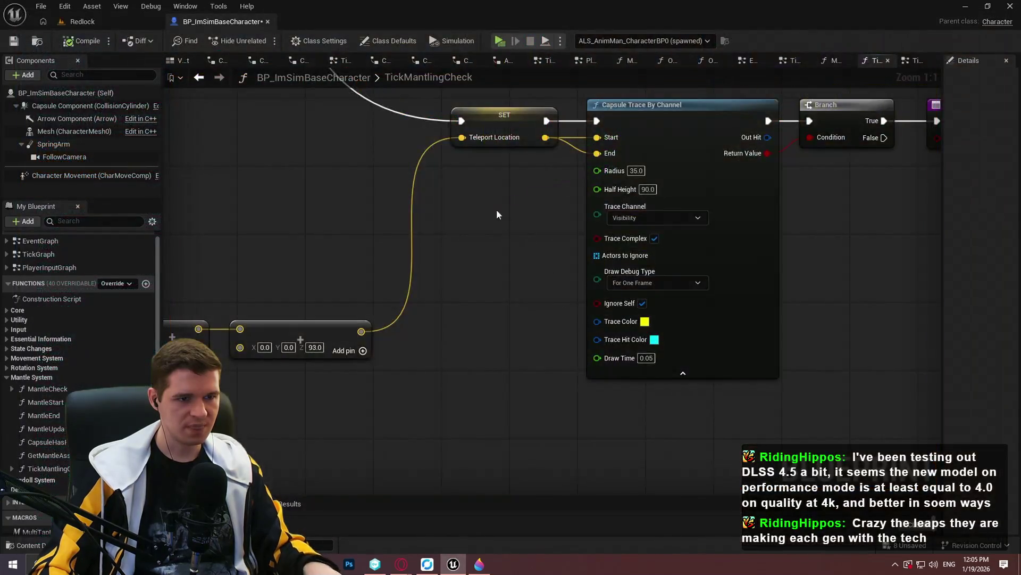
- Try wiring Make Vector into Find Look at Rotation's Start, then undo the connection and move
scroll(419, 314, down, 3)
scroll(573, 192, up, 3)
drag(589, 206, 802, 315)
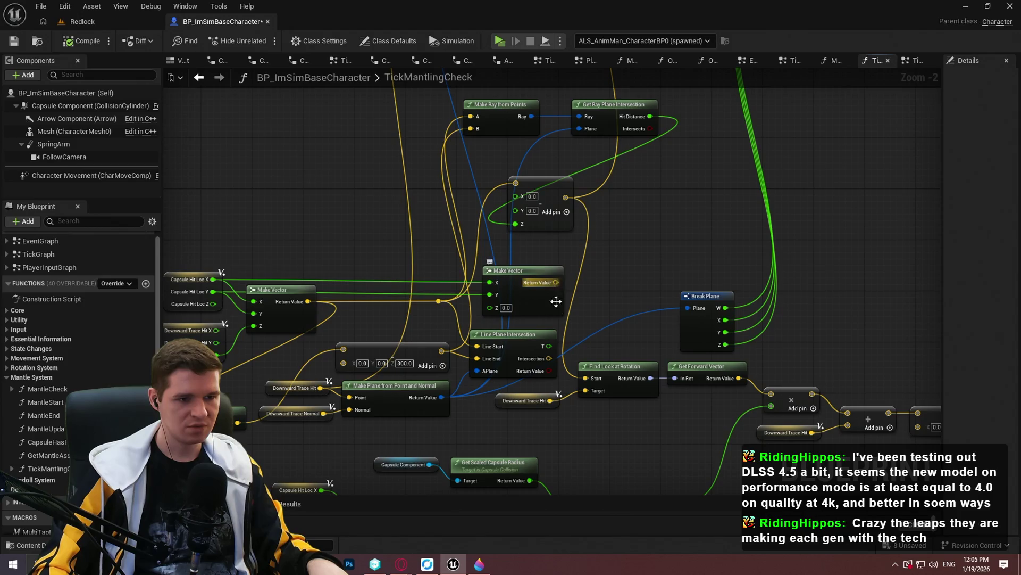
drag(556, 282, 593, 371)
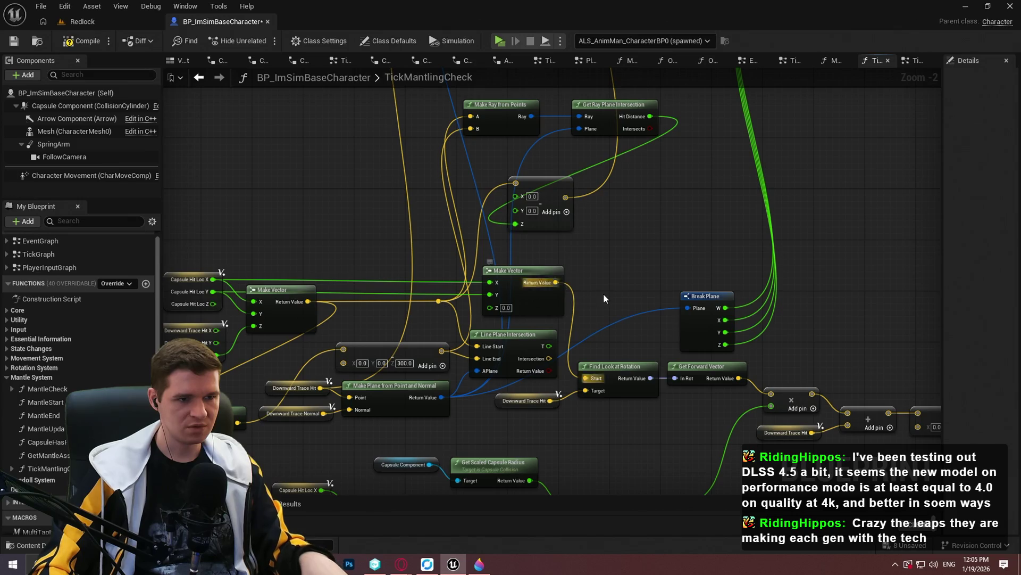
key(ctrl+z)
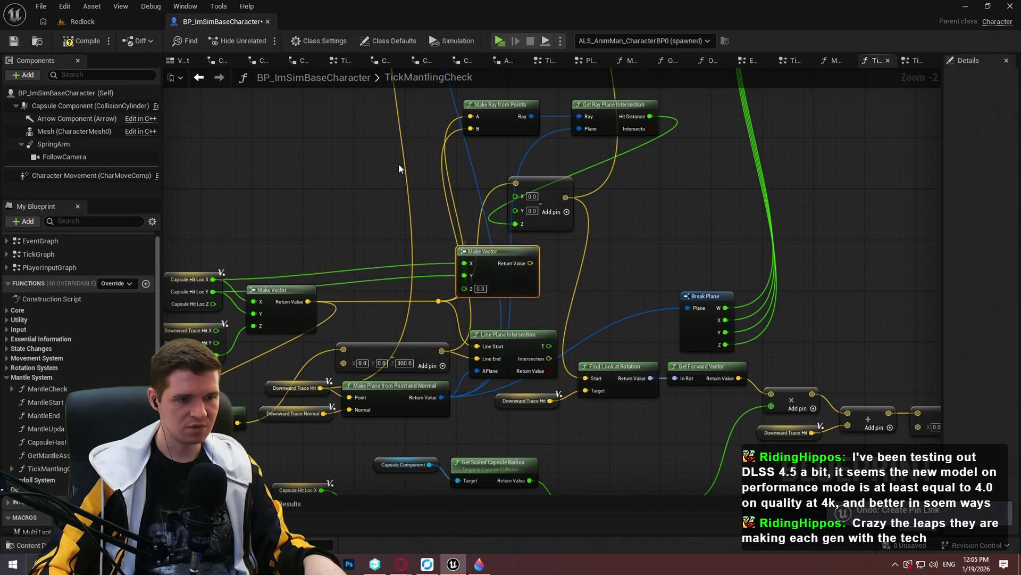
key(ctrl+z)
- Delete the upper Make Vector node whose Z is 0.0
drag(397, 161, 327, 136)
click(366, 216)
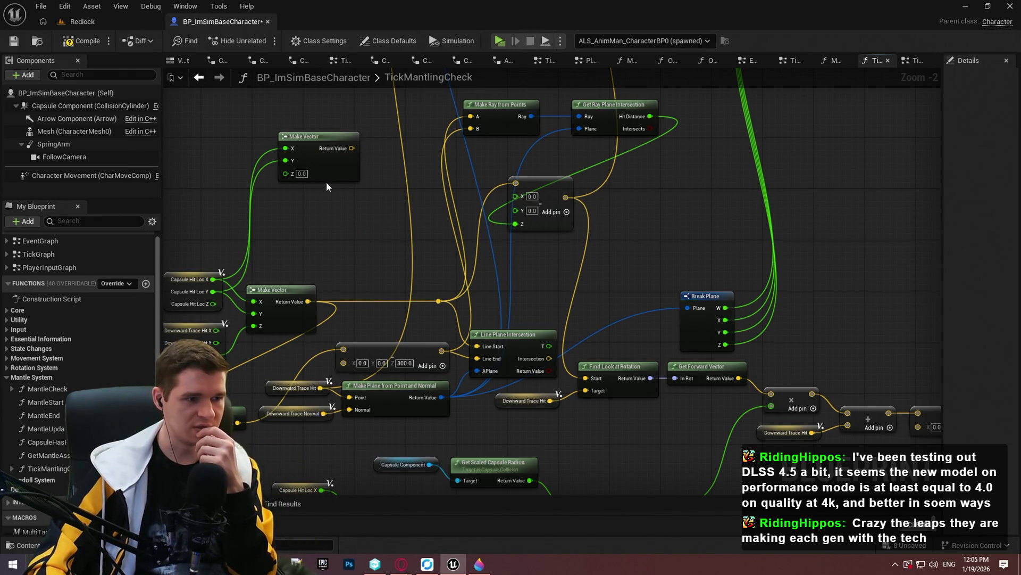
mouse_move(550, 266)
mouse_down()
mouse_move(531, 392)
mouse_move(535, 371)
mouse_up()
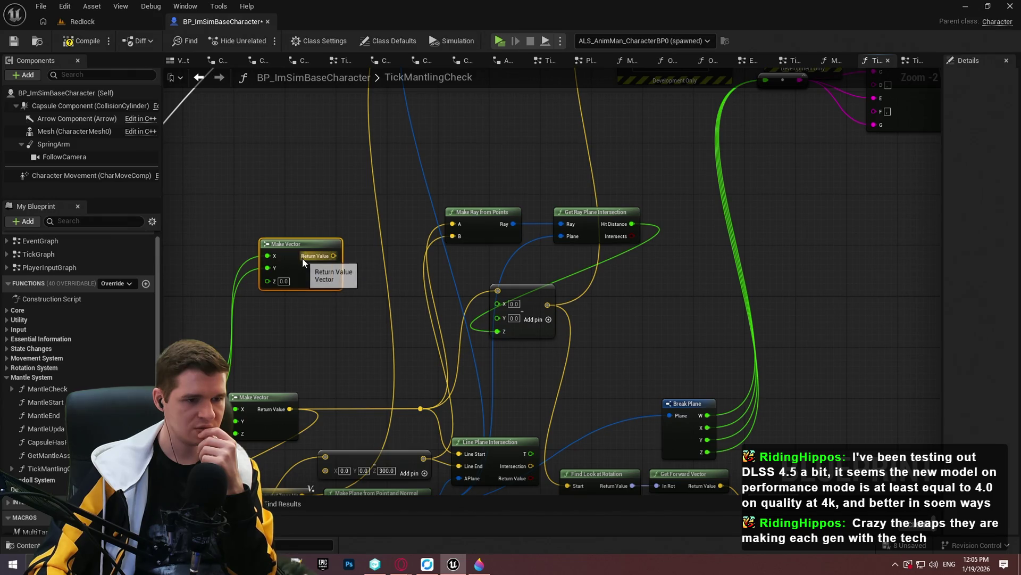
key(Delete)
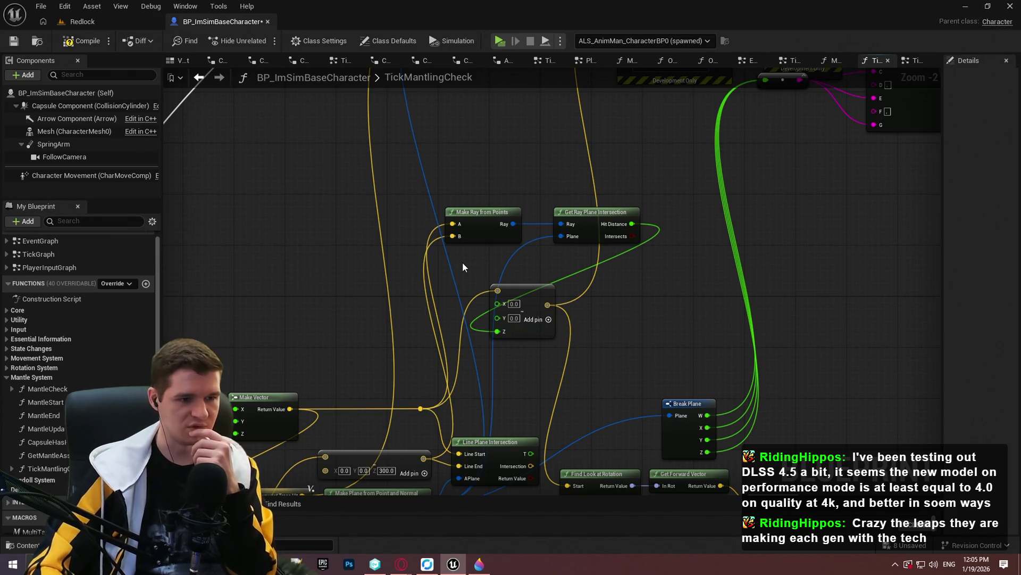
- Restore the Make Vector, feed its Z from a new Break Vector, and wire it into Find Look at Rotation's Start
mouse_move(339, 187)
mouse_down()
mouse_move(399, 221)
mouse_move(479, 210)
mouse_move(437, 205)
mouse_up()
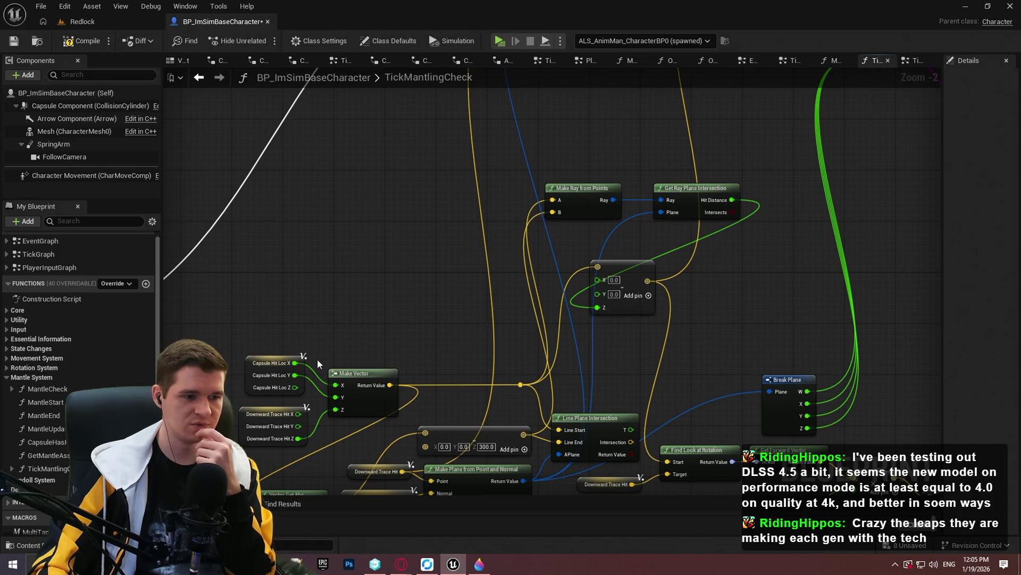
key(ctrl+z)
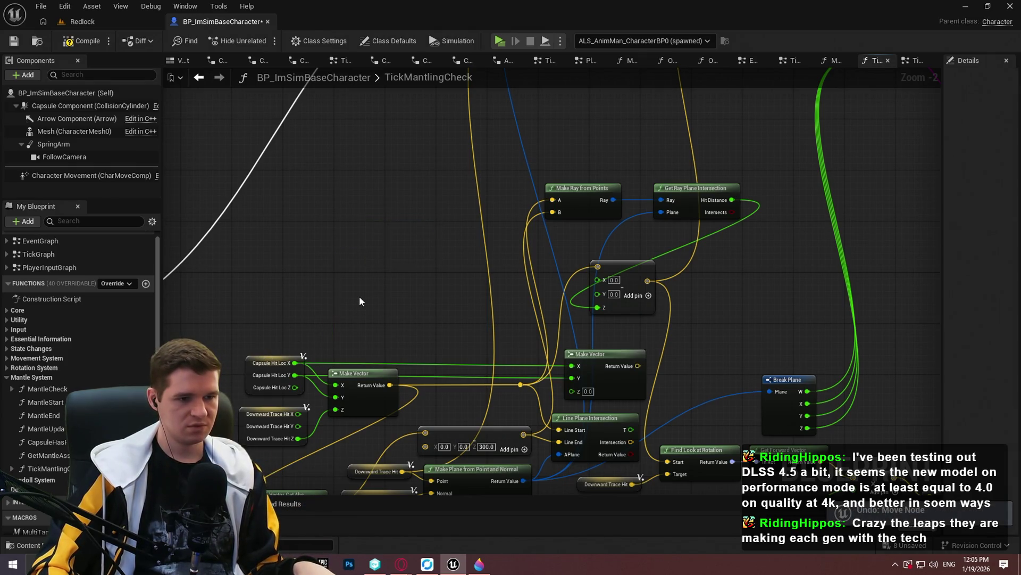
key(ctrl+y)
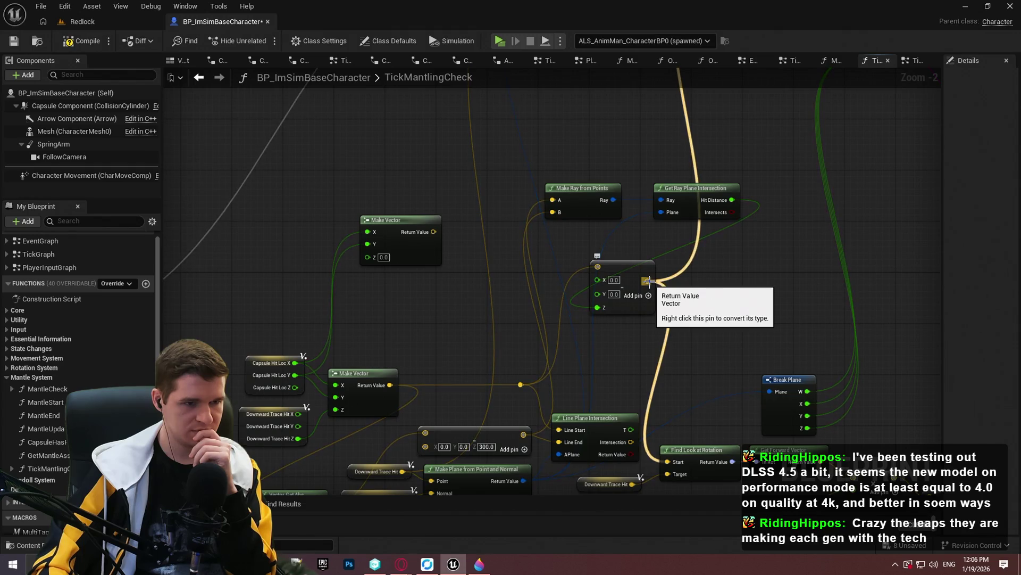
drag(651, 282, 324, 267)
text(brea)
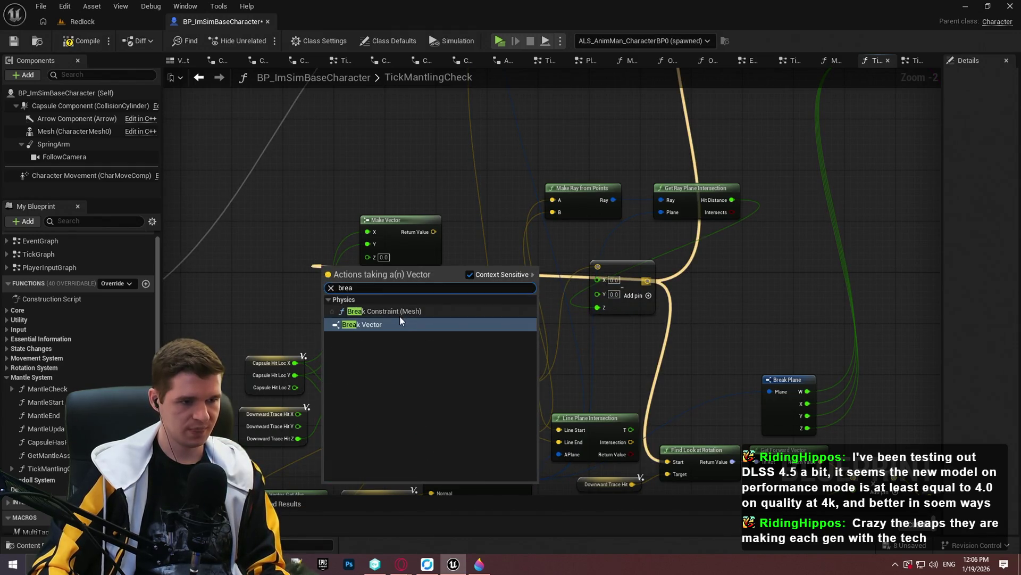
click(389, 325)
drag(370, 307, 367, 256)
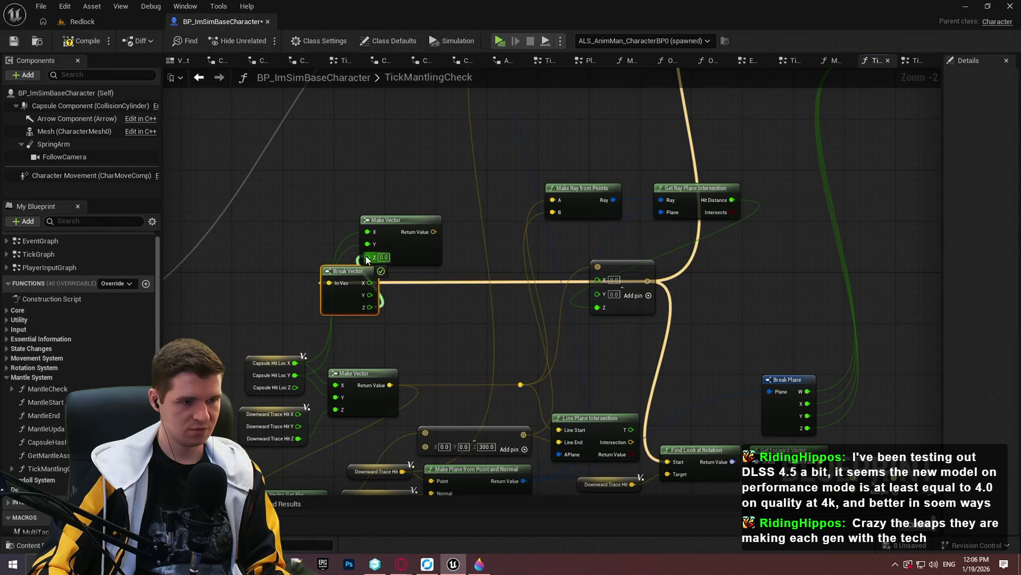
drag(422, 231, 667, 462)
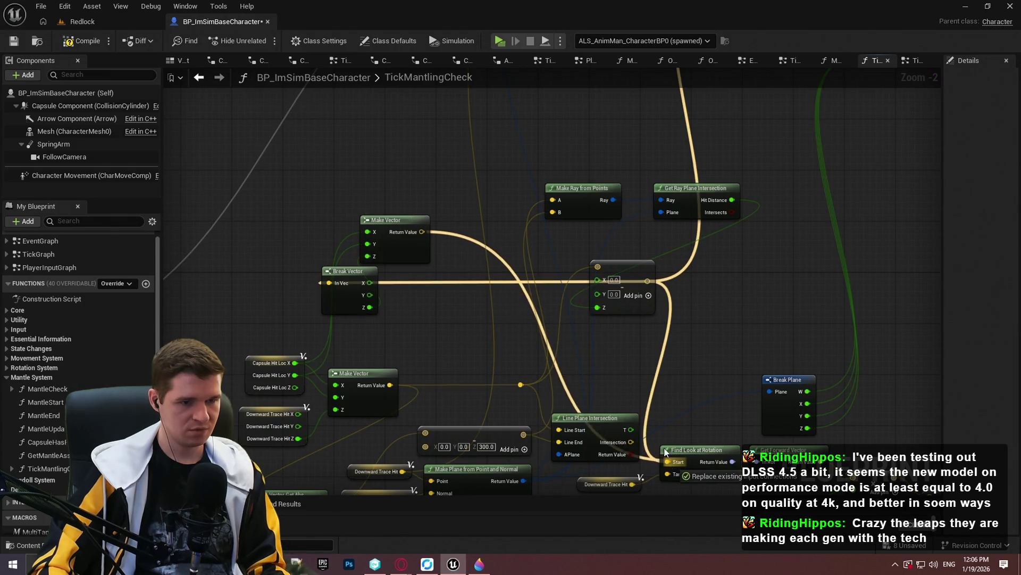
- Compile the Blueprint and start a play-test with Alt+P
drag(430, 229, 430, 431)
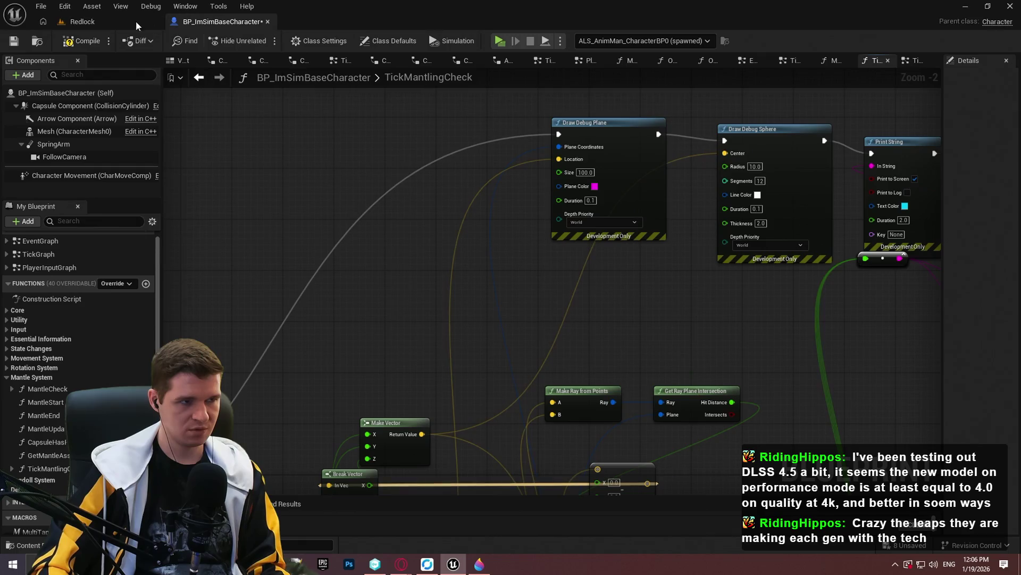
click(84, 40)
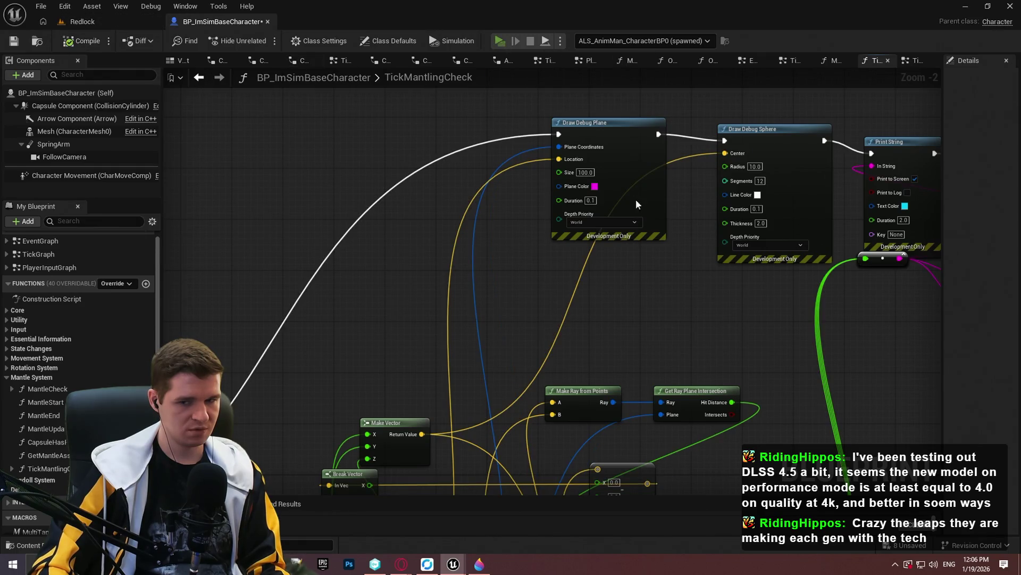
key(alt+p)
click(496, 442)
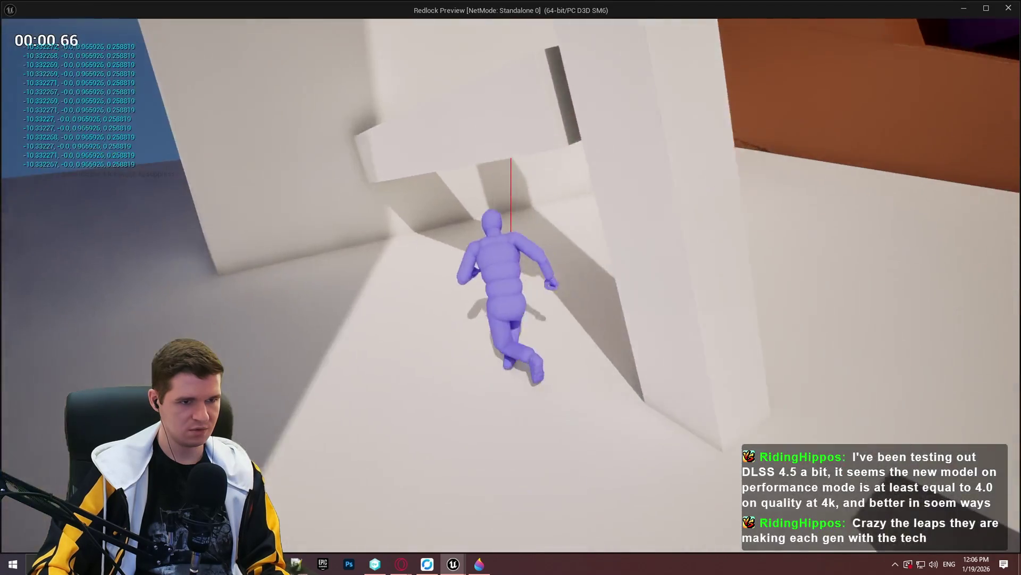
- Run, jump and walk the character back and forth along the wall checking the ledge planes, then stop playing
key(w)
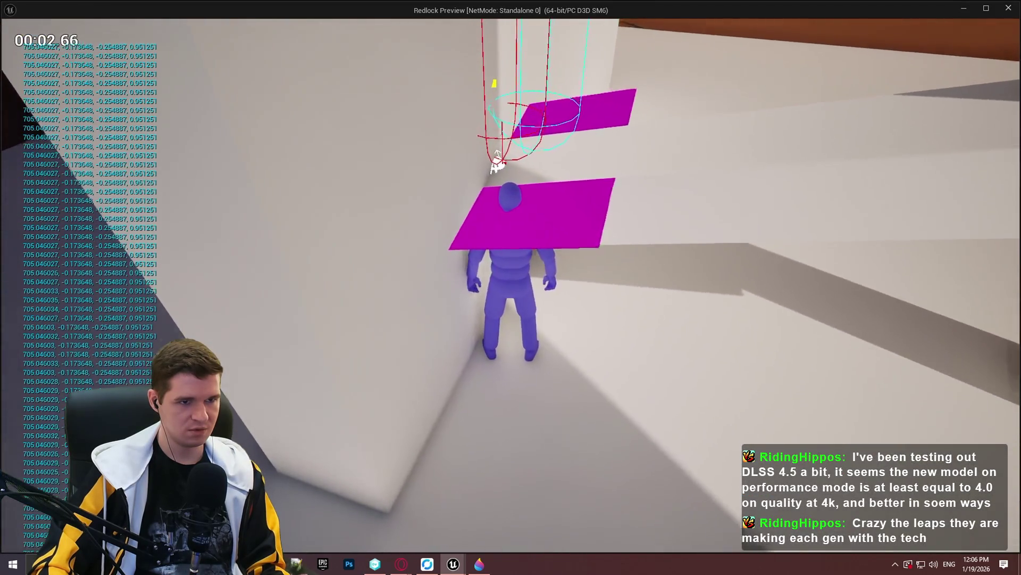
key(space)
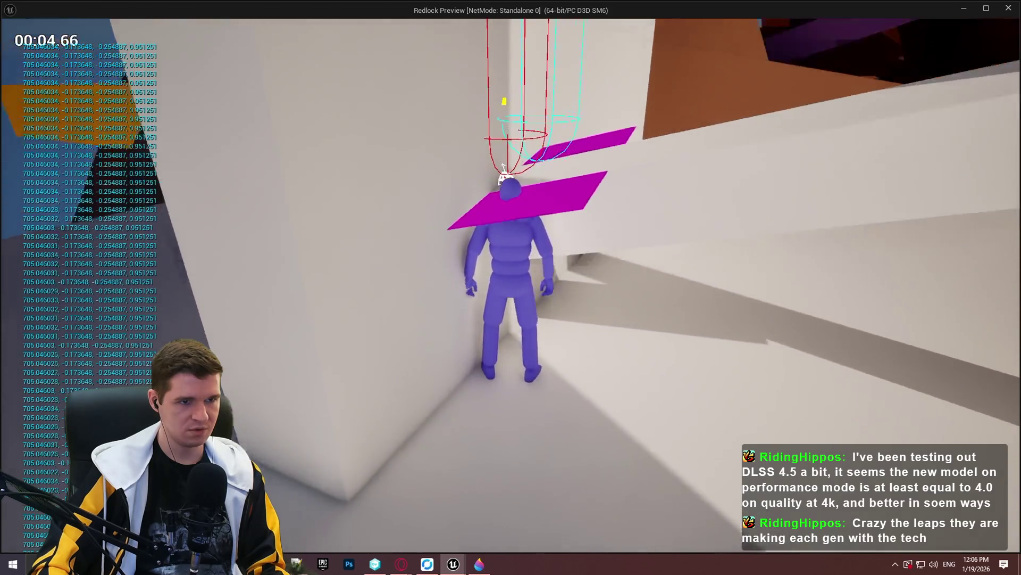
mouse_move(511, 287)
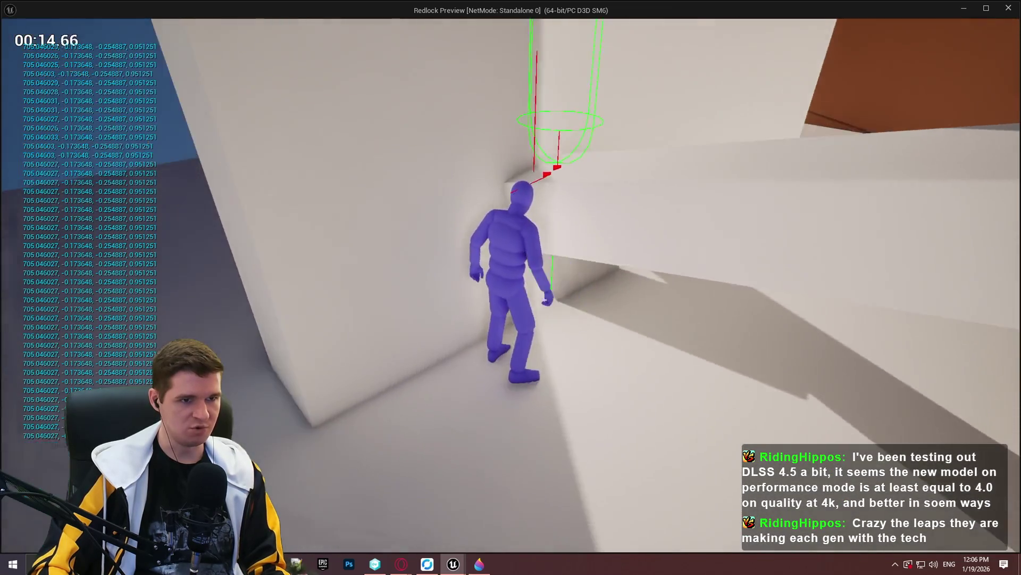
key(w)
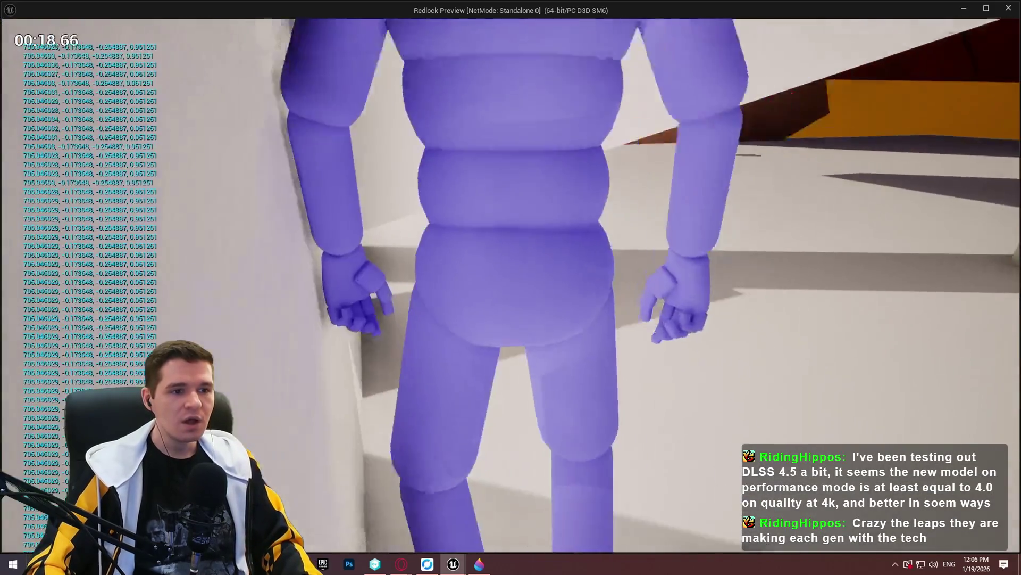
key(s)
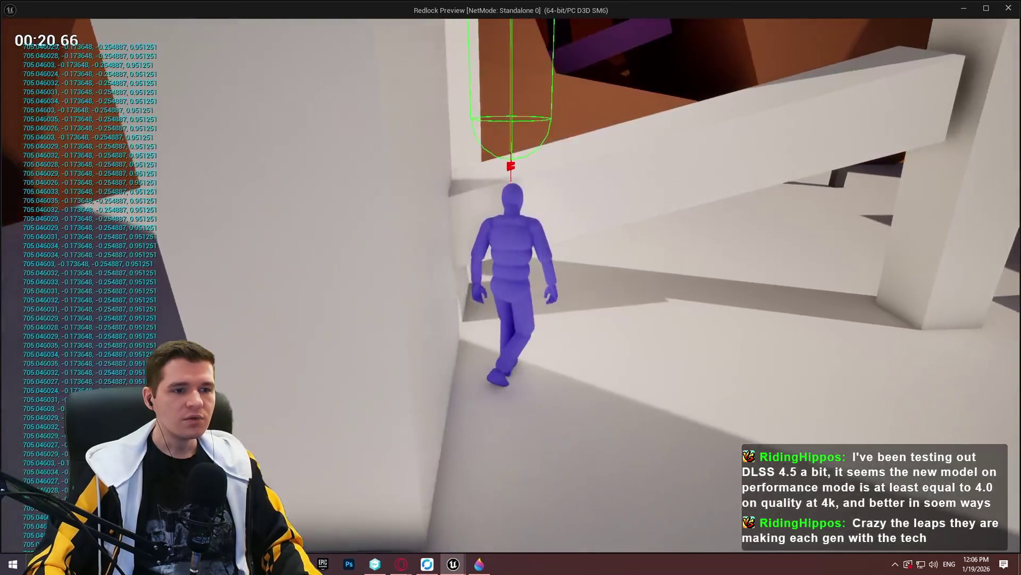
key(w)
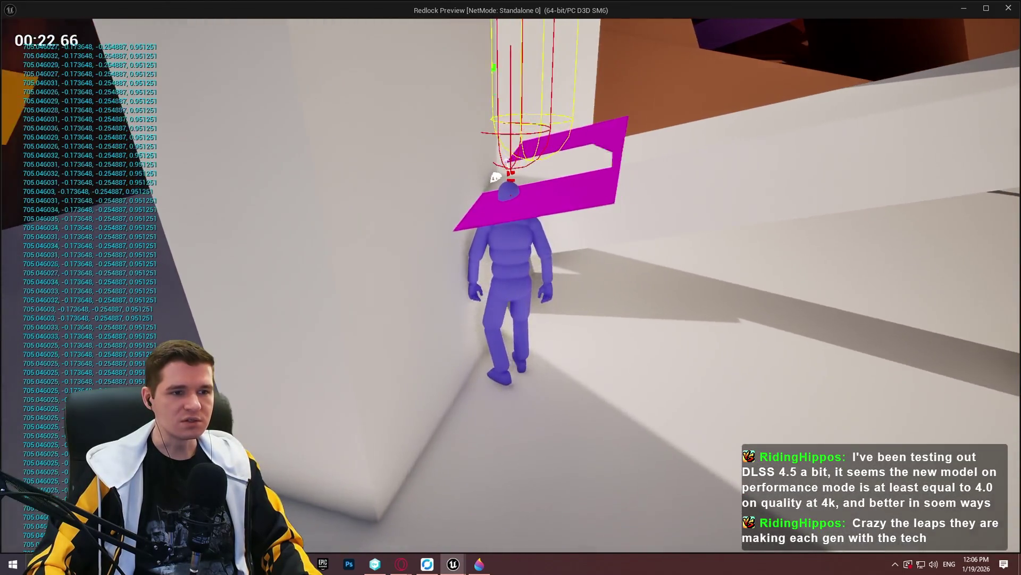
key(s)
key(w)
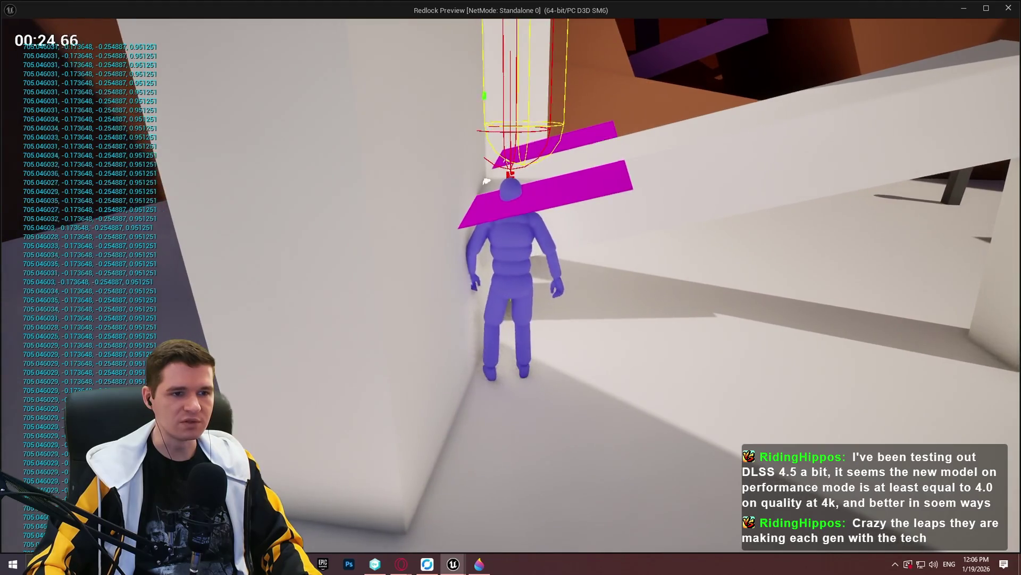
key(d)
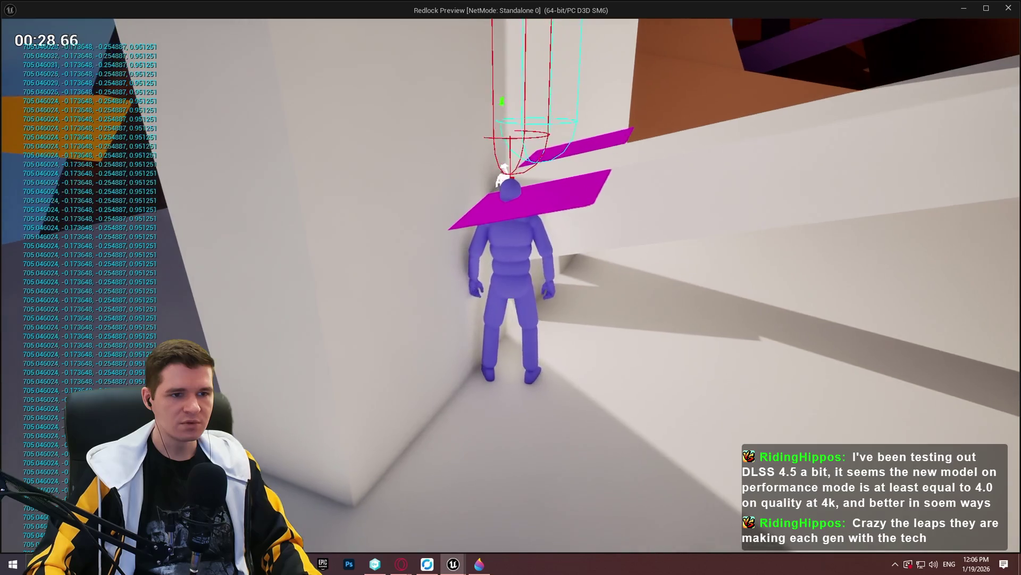
key(space)
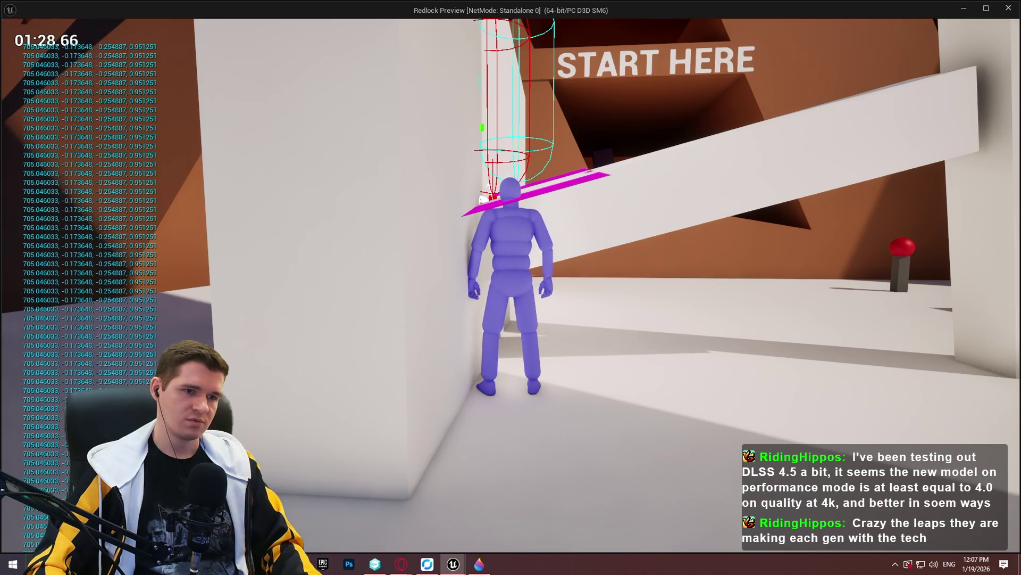
key(Escape)
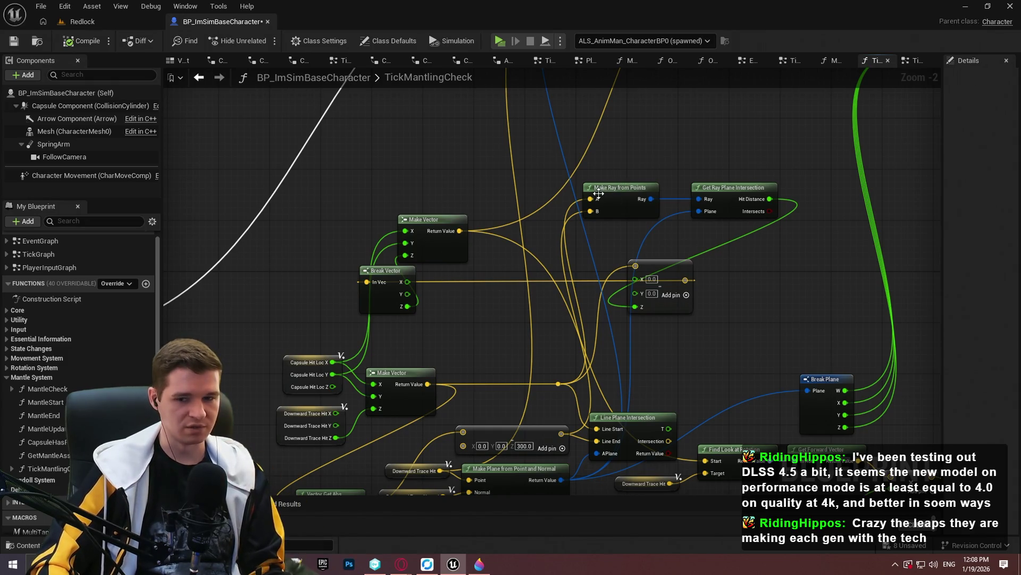
- Disconnect the wires into Make Ray from Points' A and B inputs and shift the node left
scroll(80, 373, down, 10)
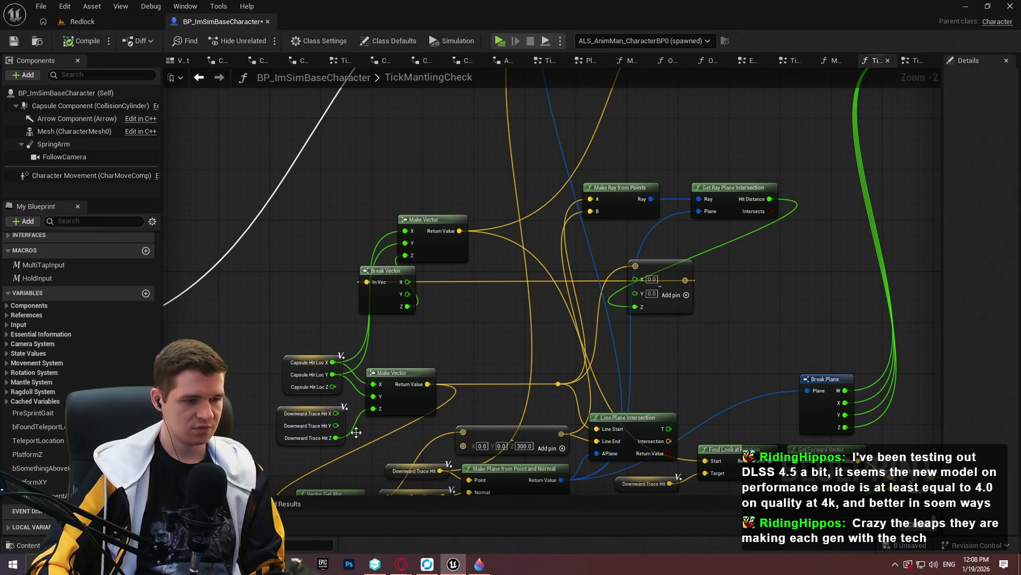
scroll(10, 528, down, 2)
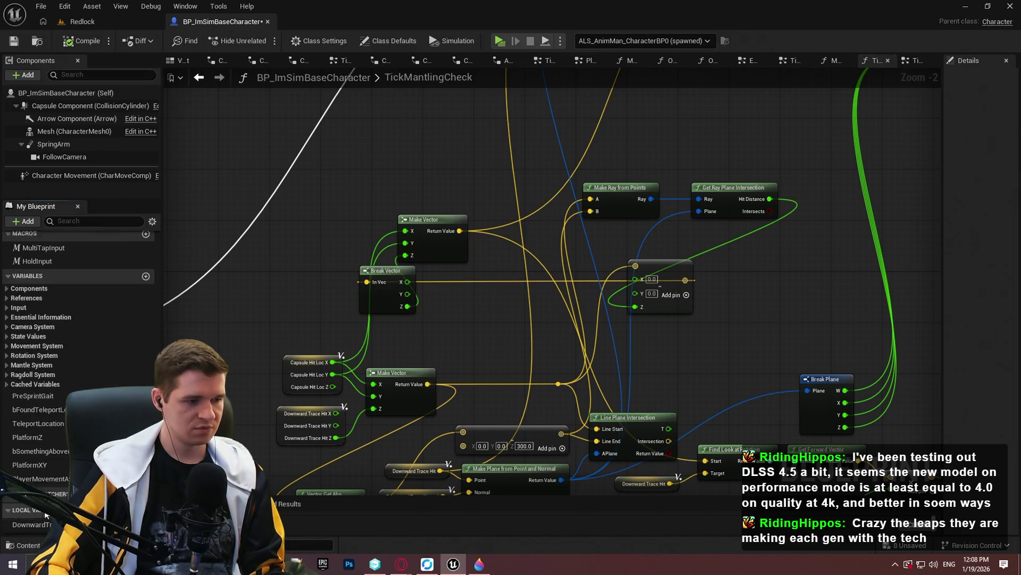
alt+click(592, 200)
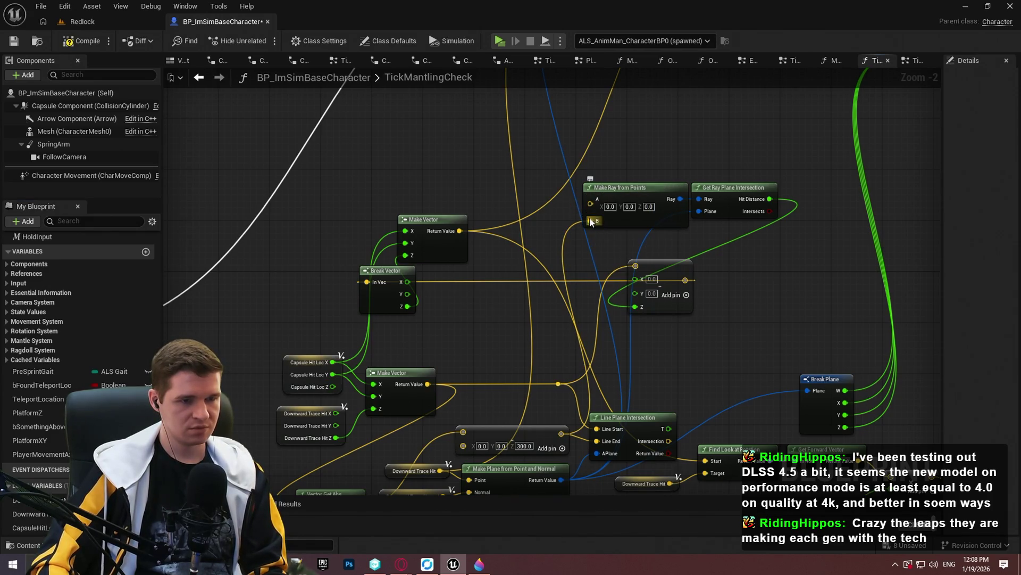
alt+click(591, 225)
drag(617, 188, 591, 185)
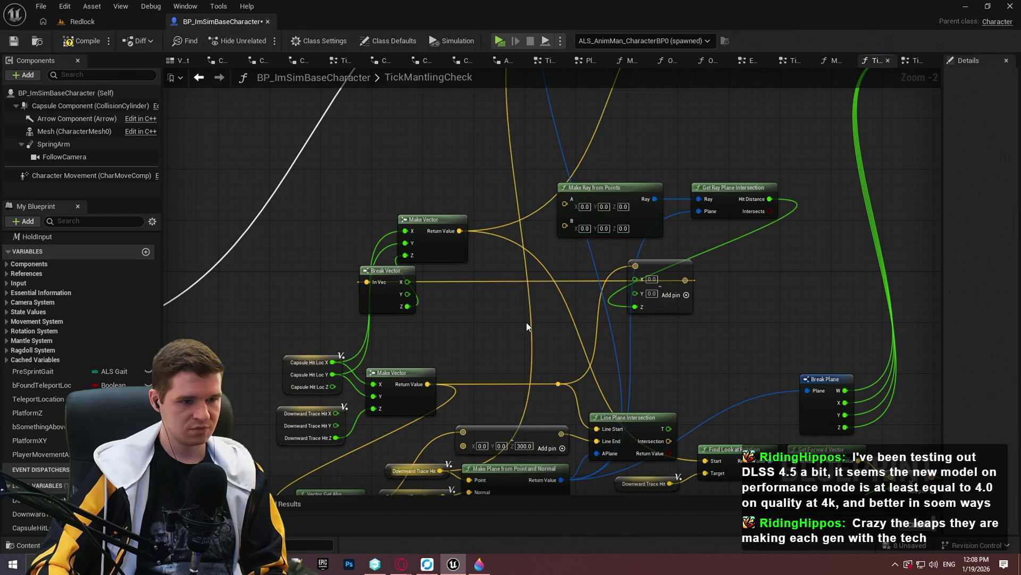
mouse_move(517, 324)
mouse_down()
mouse_move(529, 376)
mouse_move(552, 286)
mouse_up()
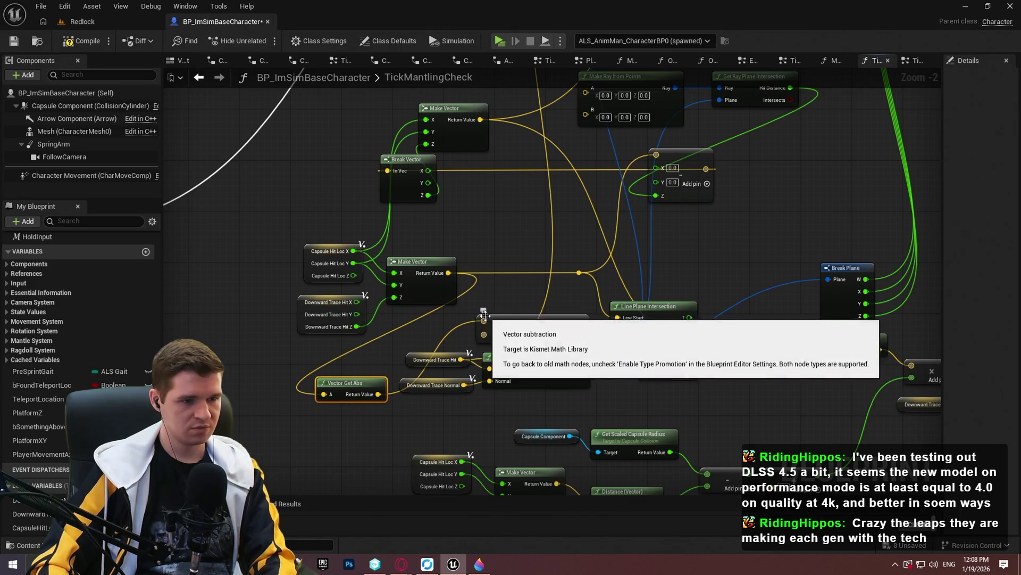
- Place a Capsule Hit Loc getter node below, near the Line Plane Intersection node
drag(483, 319, 449, 273)
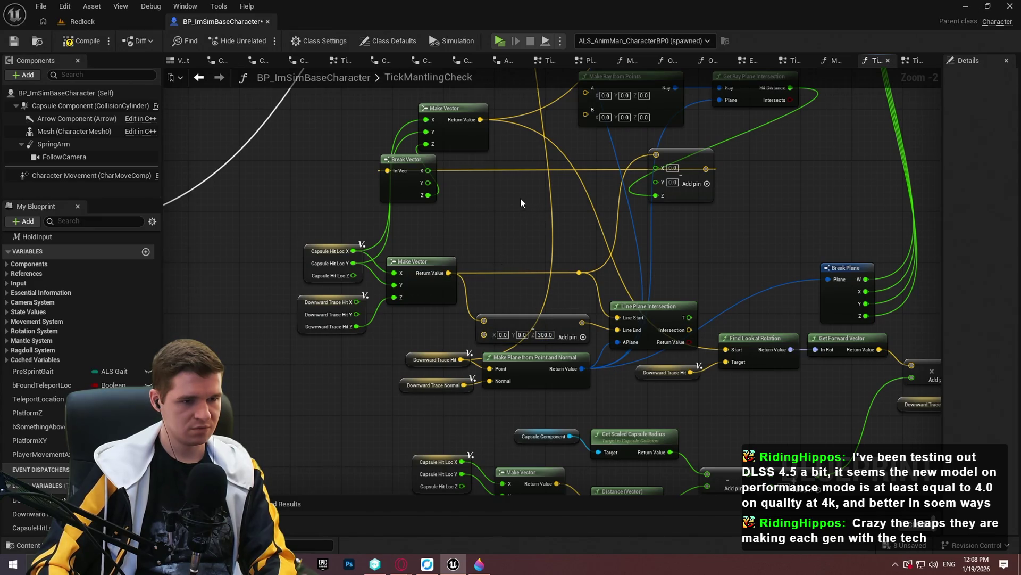
drag(520, 196, 502, 232)
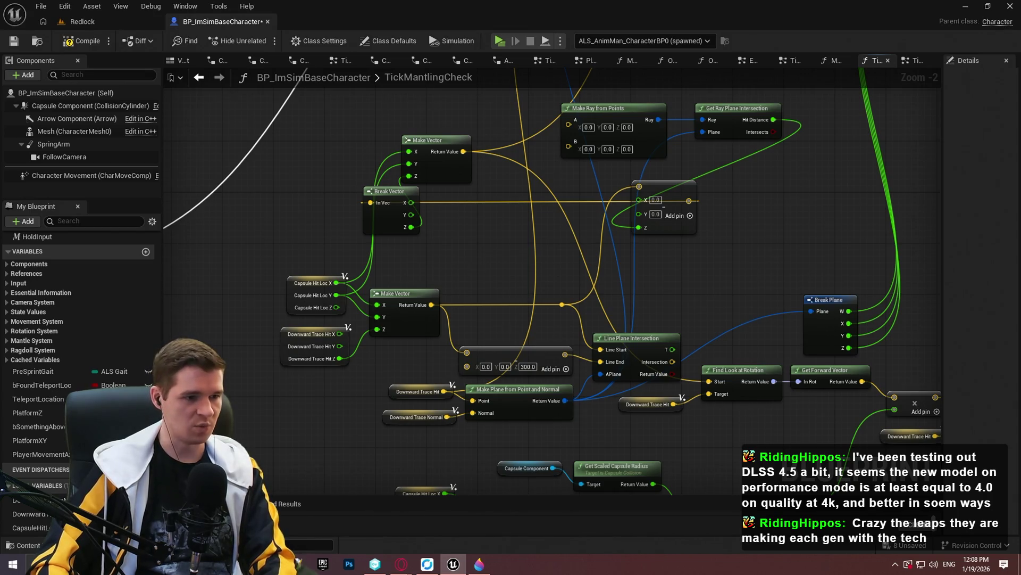
drag(471, 260, 451, 321)
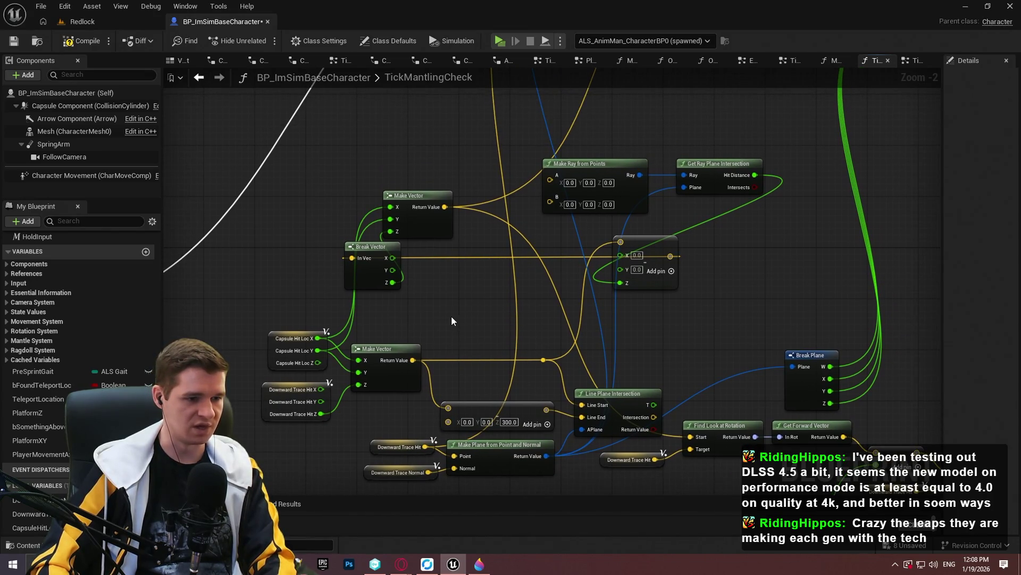
right_click(451, 320)
drag(410, 301, 394, 325)
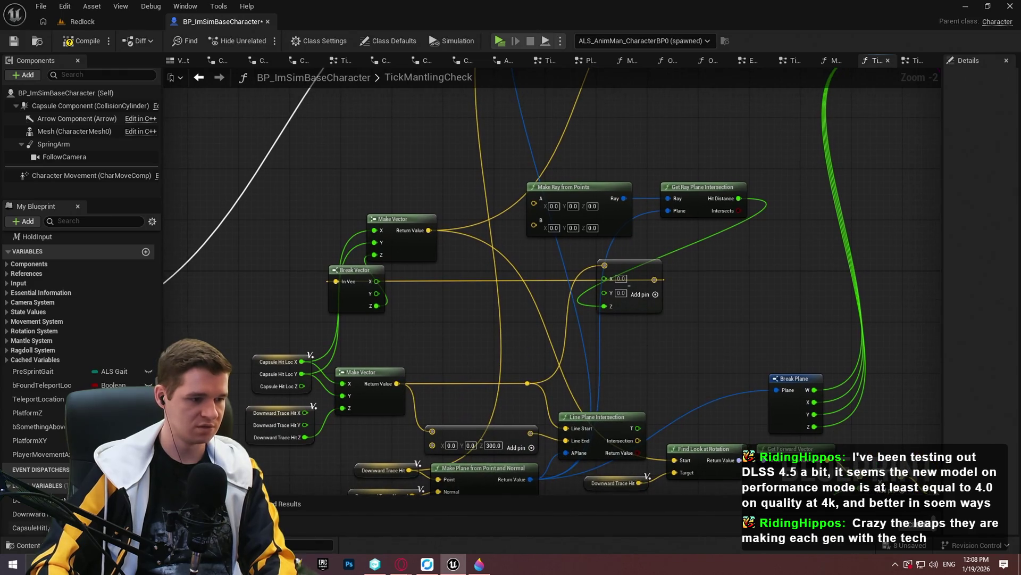
mouse_move(29, 527)
mouse_down()
mouse_move(533, 205)
mouse_move(525, 200)
mouse_move(554, 406)
mouse_move(605, 432)
mouse_move(557, 309)
mouse_move(496, 288)
mouse_move(531, 202)
mouse_move(576, 429)
mouse_move(586, 368)
mouse_move(497, 315)
mouse_up()
click(540, 331)
click(535, 324)
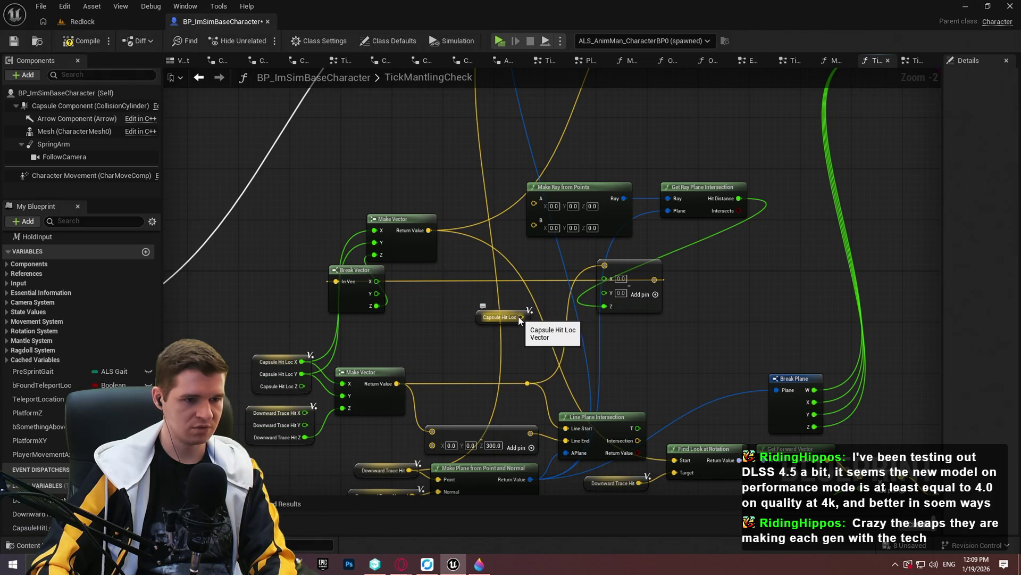
- Wire Capsule Hit Loc into Line Start and the Intersection output into Find Look at Rotation's Start
drag(521, 317, 581, 430)
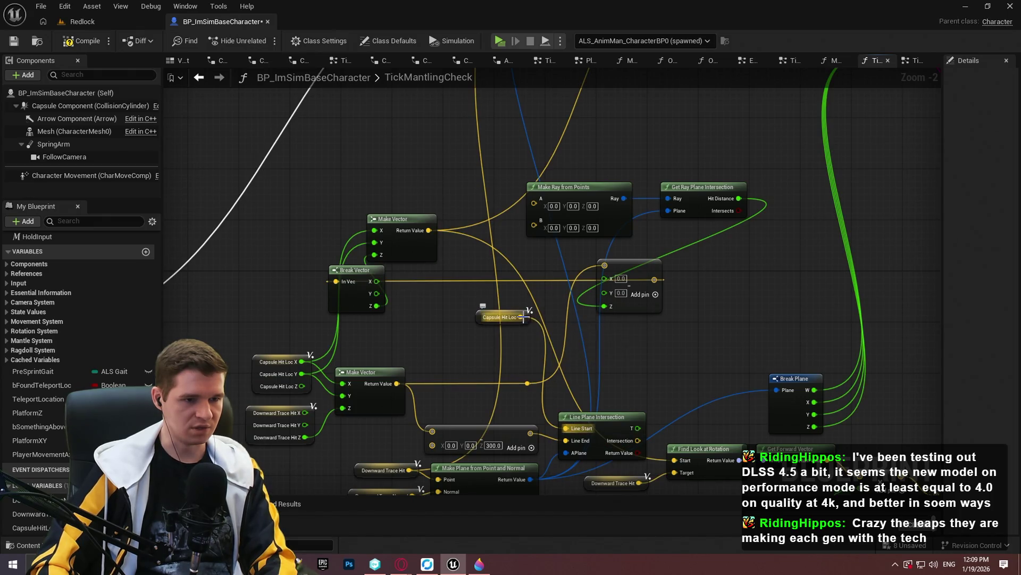
mouse_move(521, 317)
mouse_down()
mouse_move(444, 432)
mouse_move(432, 431)
mouse_up()
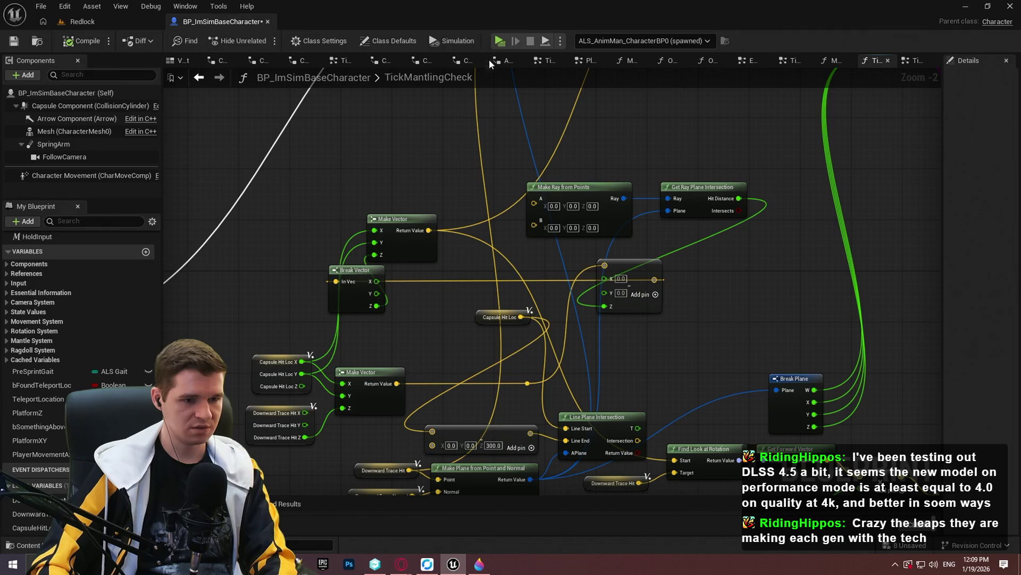
mouse_move(637, 441)
mouse_down()
mouse_move(675, 461)
mouse_move(657, 292)
mouse_move(613, 305)
mouse_up()
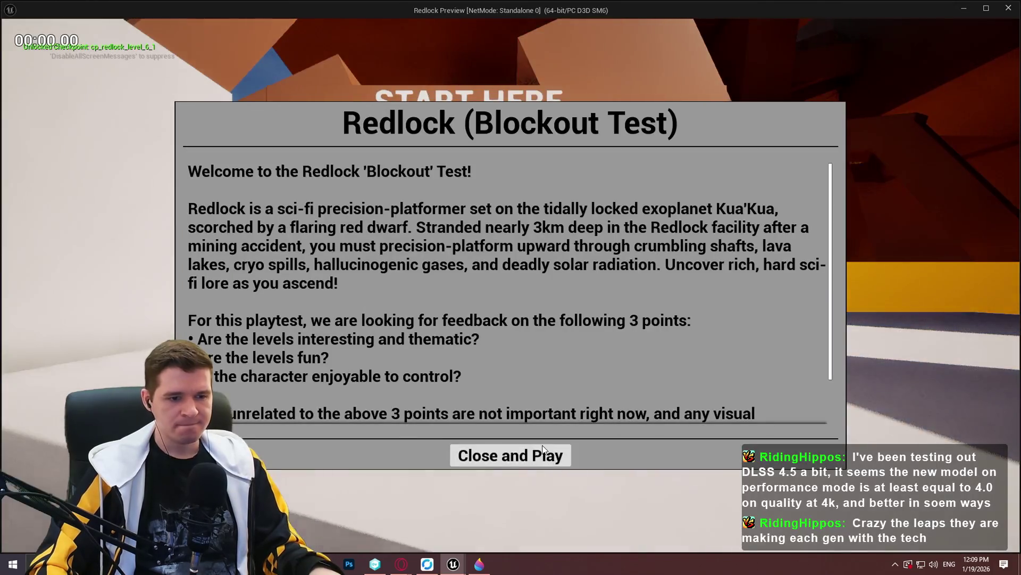
click(511, 453)
key(w)
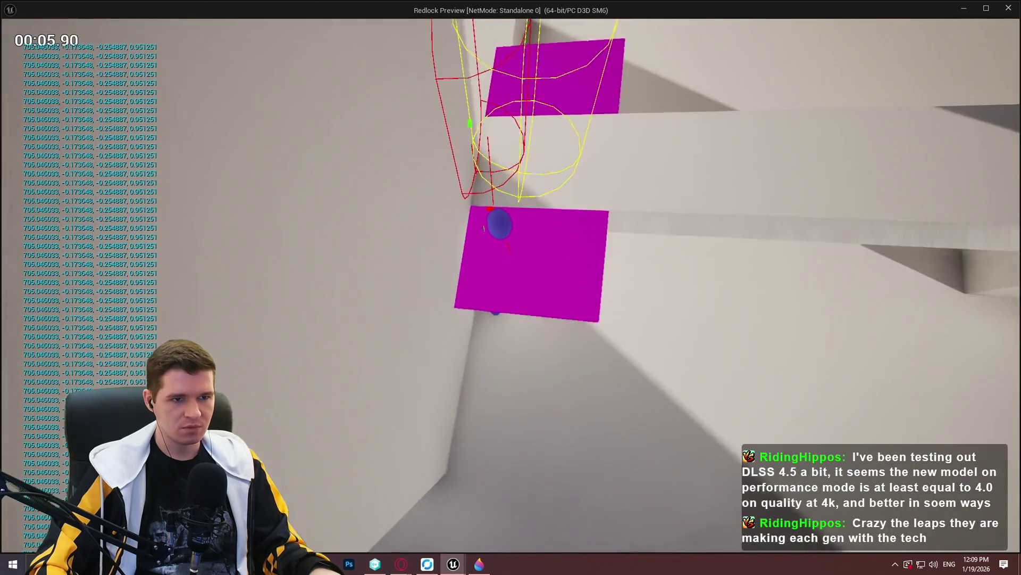
key(w)
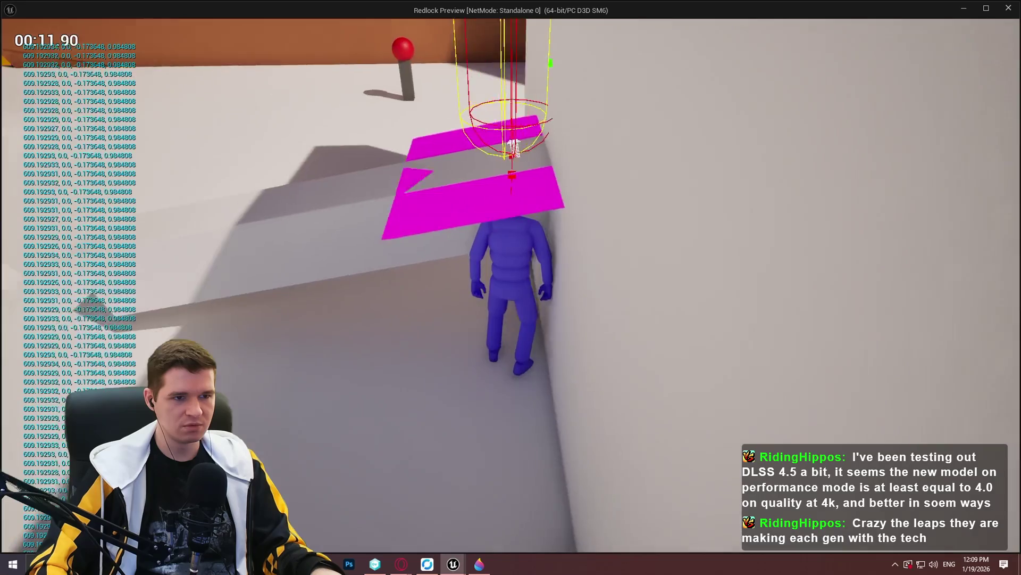
key(s)
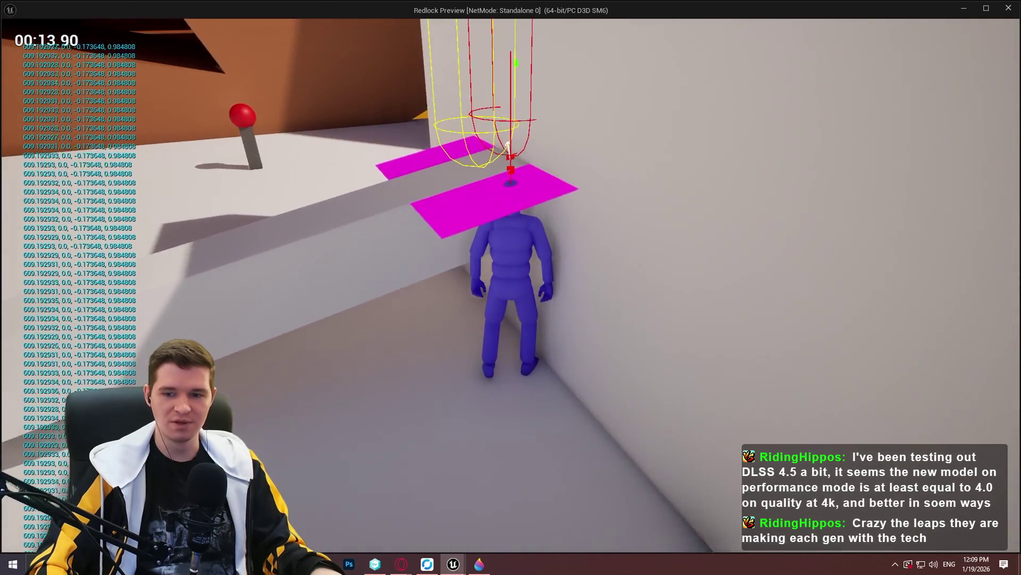
key(w)
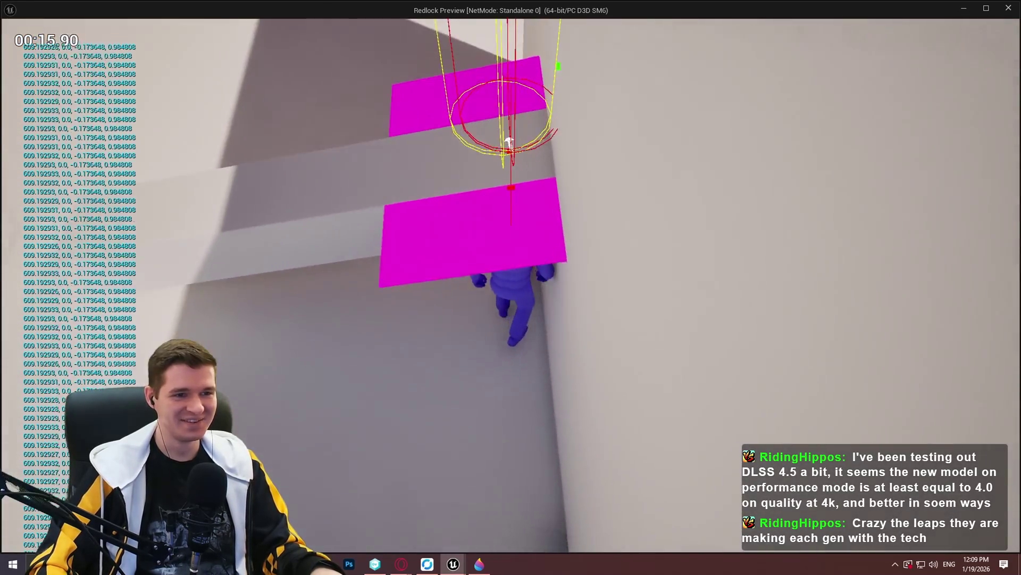
key(w)
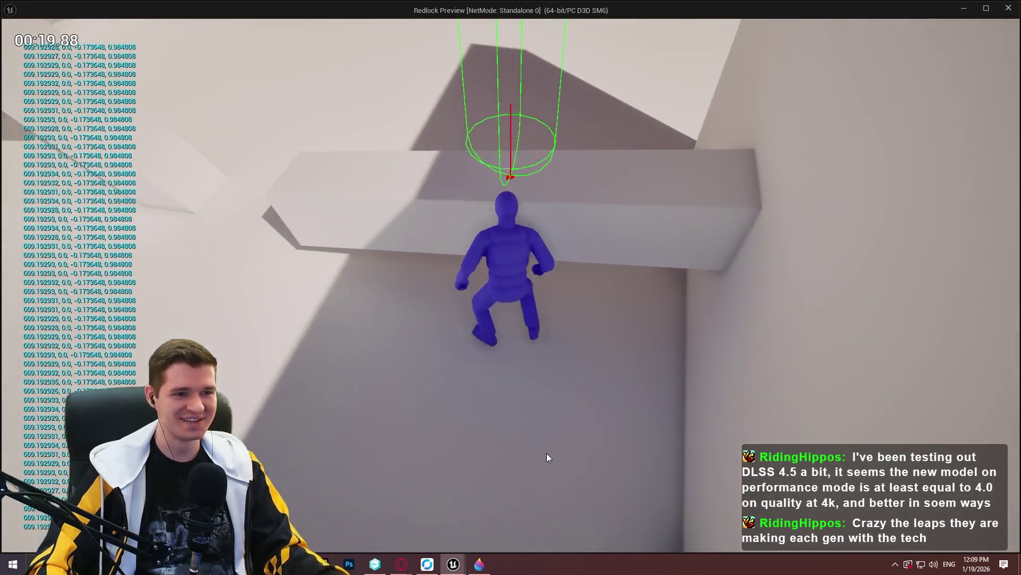
key(Escape)
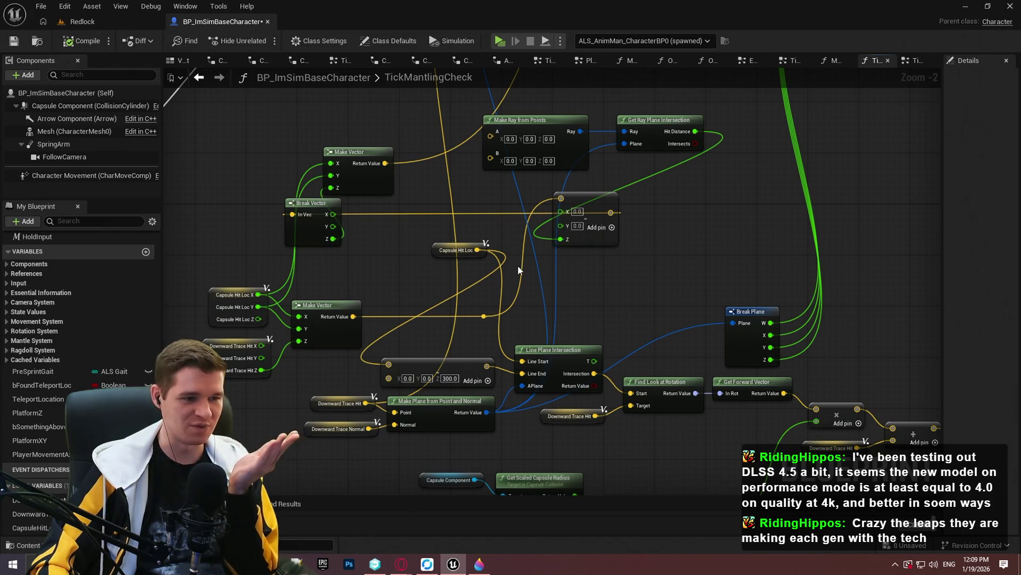
- Move Capsule Hit Loc beside Line Plane Intersection and link the left SET node to the right one
click(461, 252)
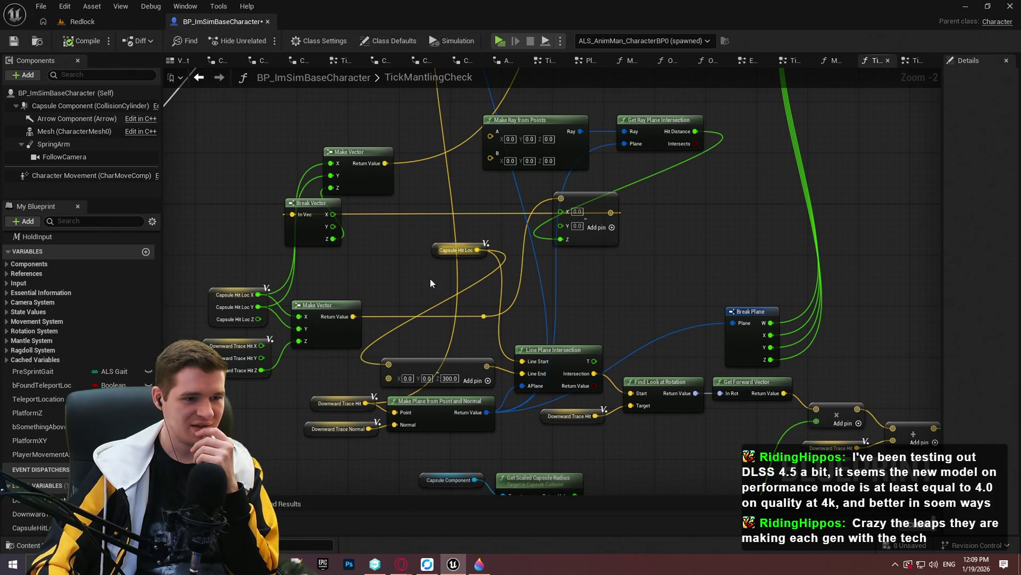
drag(441, 251, 403, 347)
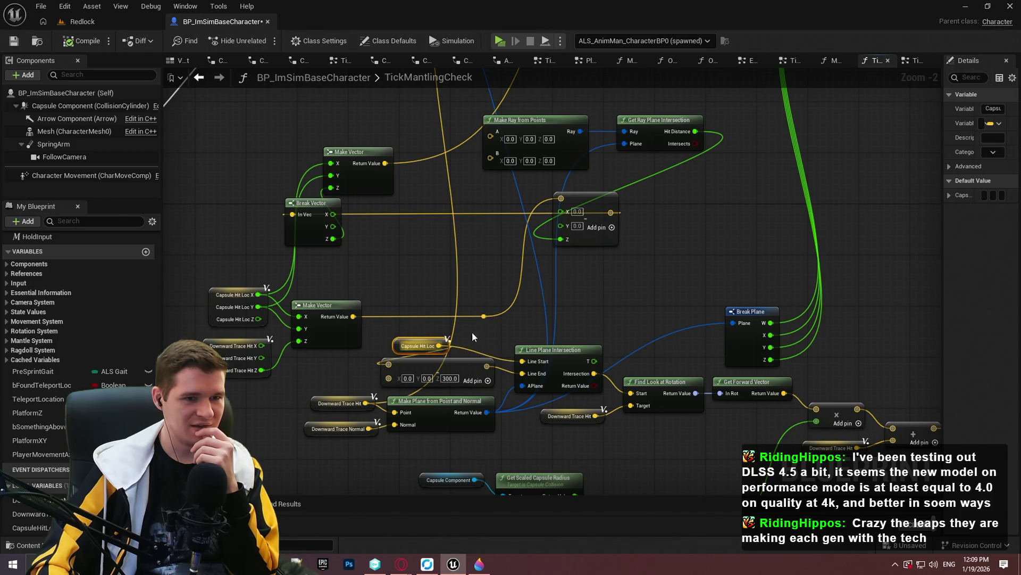
scroll(473, 337, down, 3)
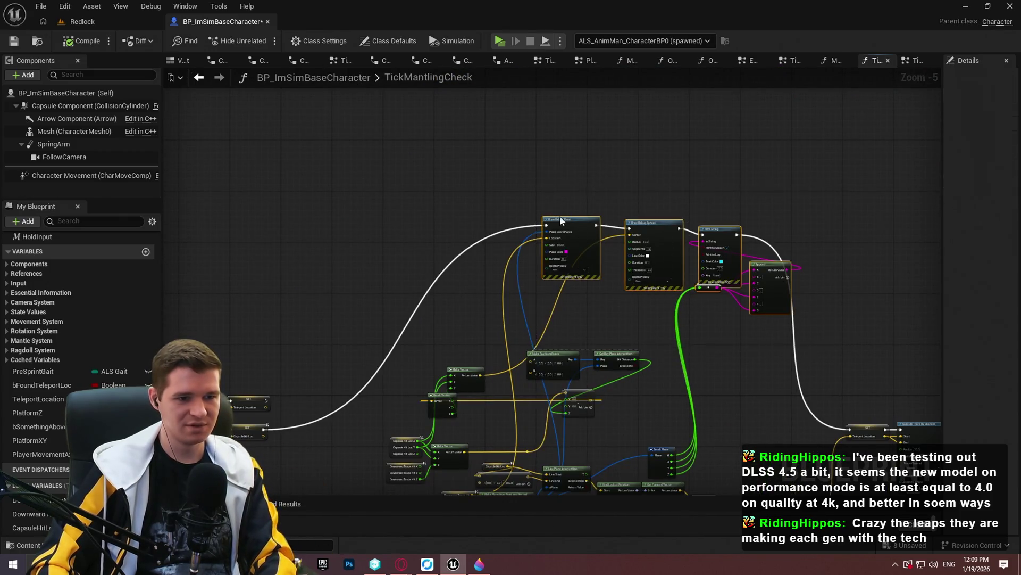
drag(684, 409, 638, 290)
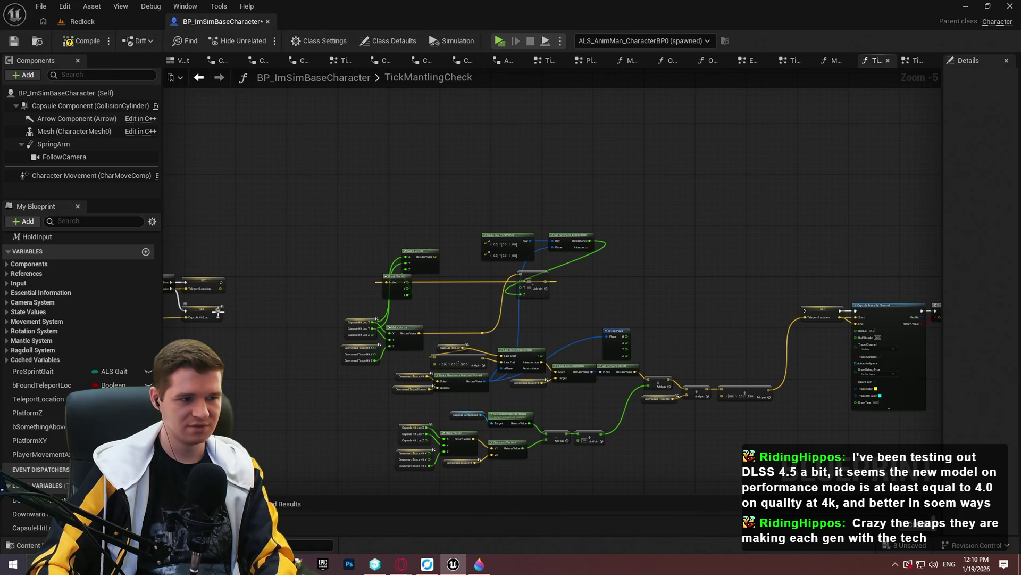
mouse_move(218, 308)
mouse_down()
mouse_move(905, 304)
mouse_move(804, 310)
mouse_up()
- Delete Make Ray from Points, the ray-plane, vector-building, Downward Trace Hit and Break Plane nodes
scroll(633, 290, up, 4)
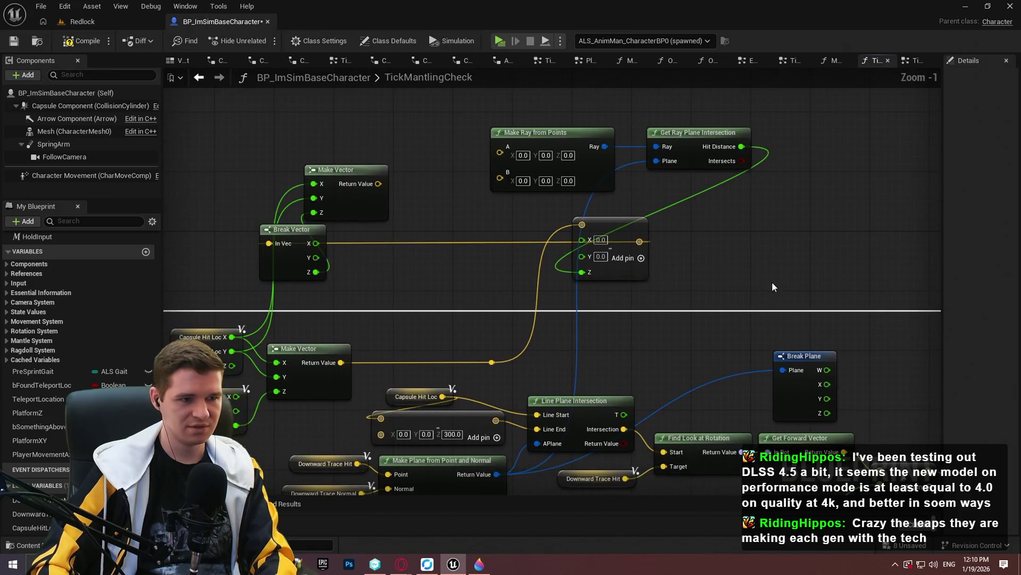
drag(628, 290, 253, 123)
key(Delete)
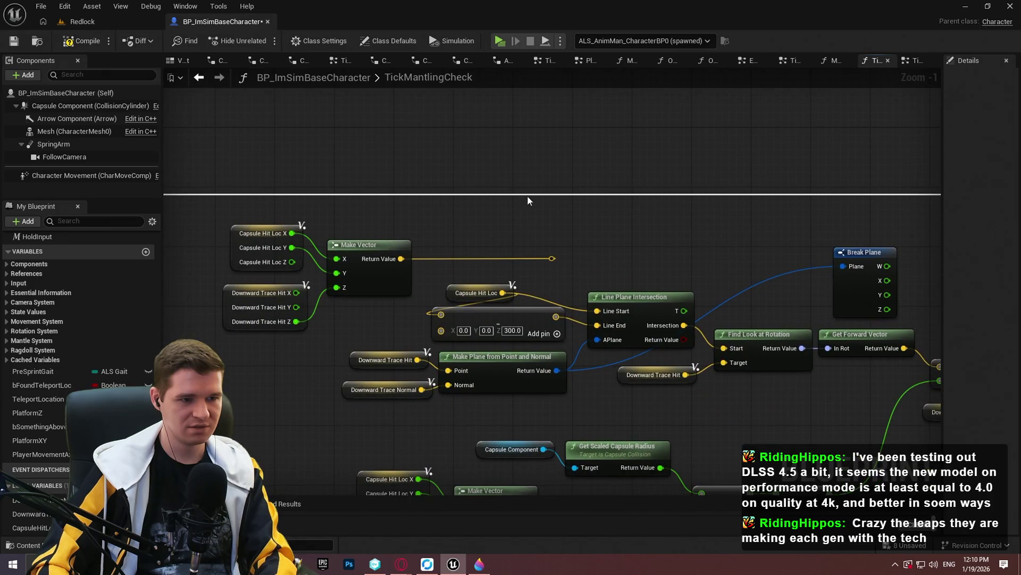
mouse_move(573, 233)
mouse_down()
mouse_move(298, 280)
mouse_move(273, 294)
mouse_move(274, 279)
mouse_up()
key(Delete)
click(266, 322)
key(Delete)
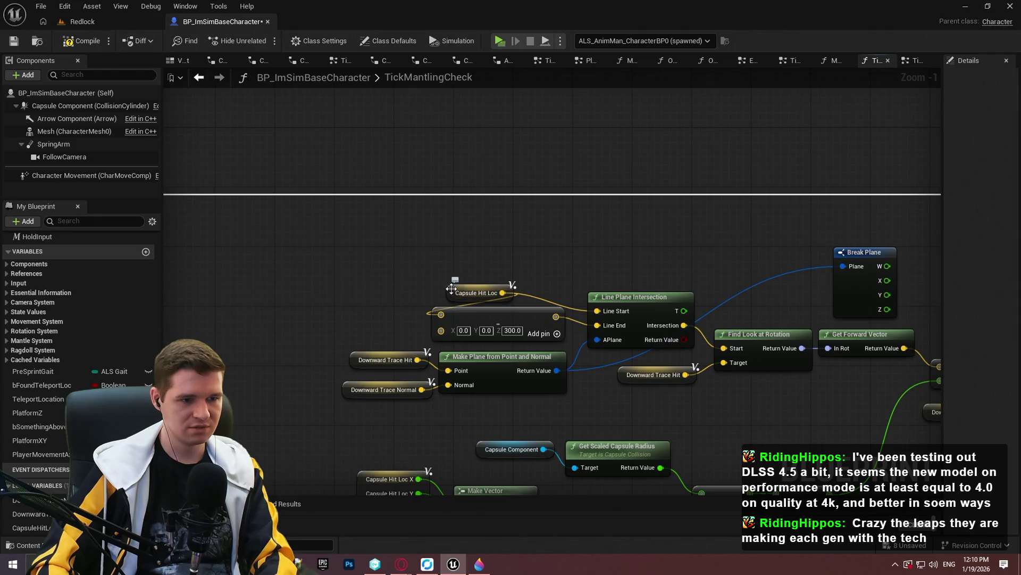
drag(468, 294, 345, 300)
click(861, 252)
key(Delete)
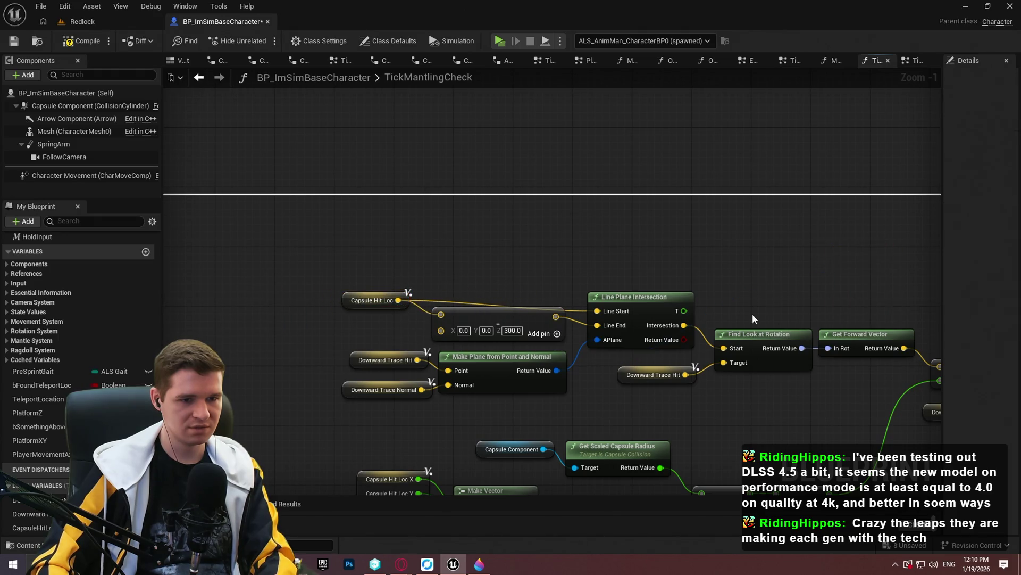
- Add a reroute point on the Capsule Hit Loc wire and straighten it
drag(407, 294, 554, 295)
double_click(448, 289)
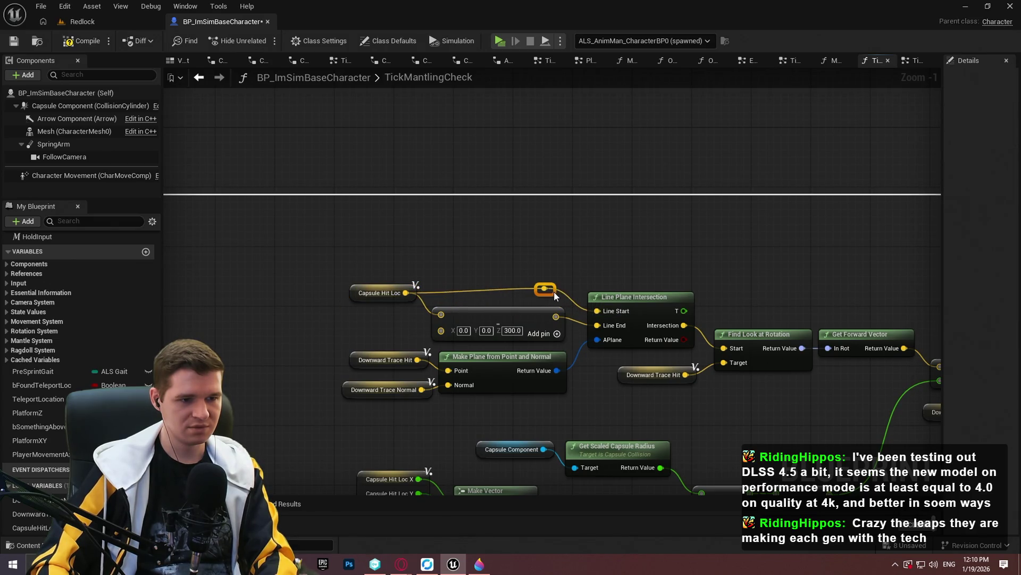
click(449, 279)
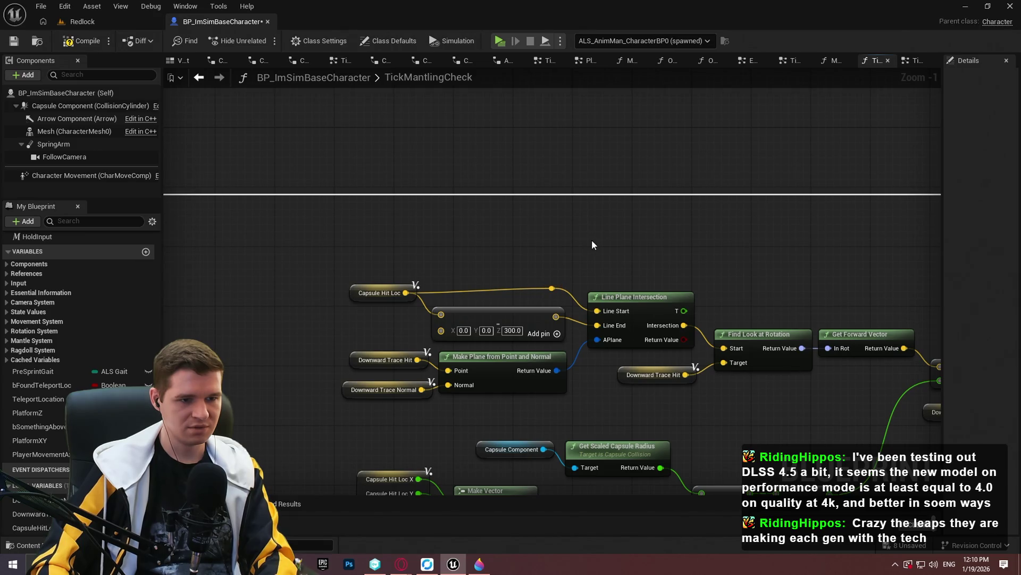
drag(592, 244, 576, 183)
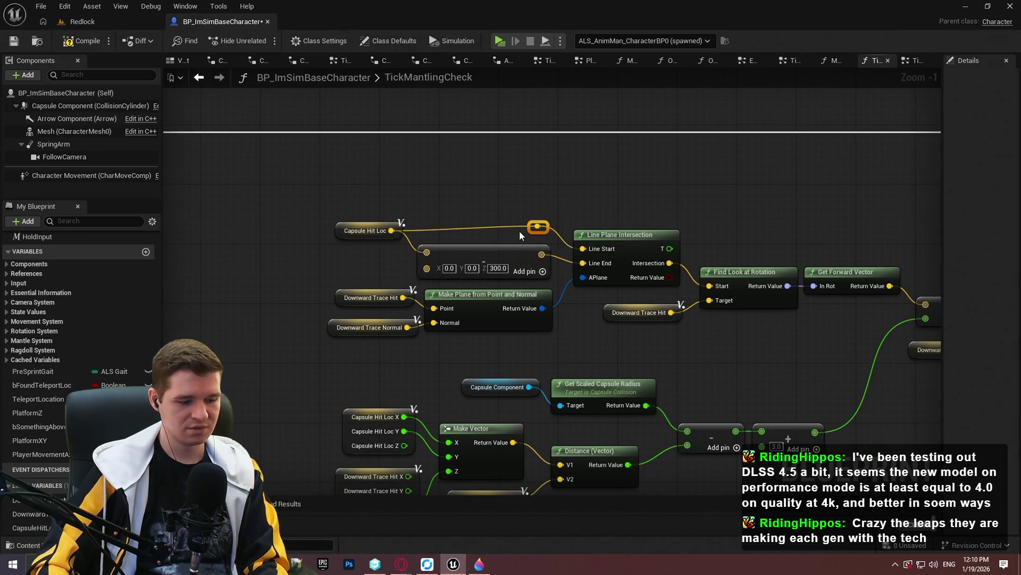
right_click(547, 228)
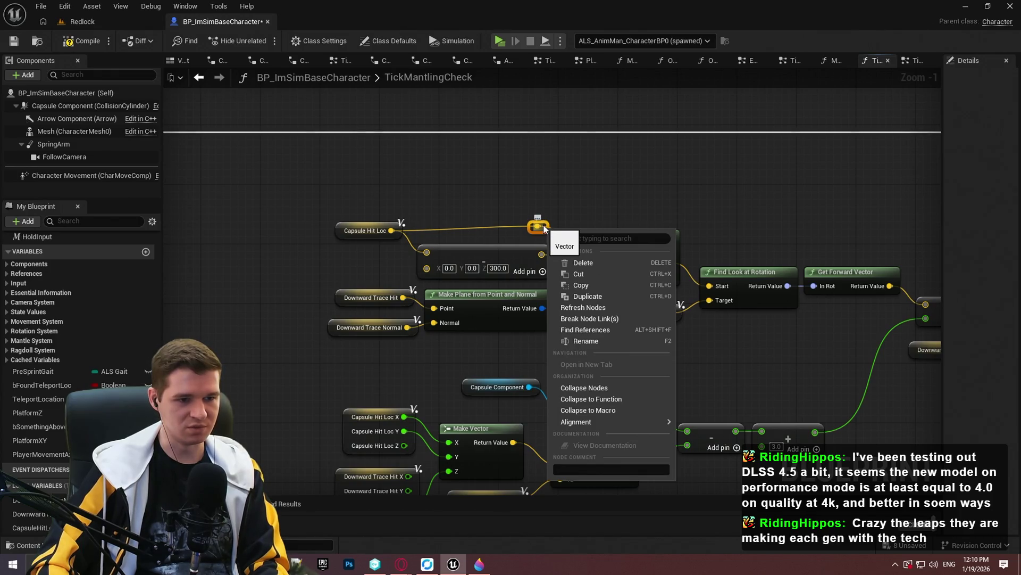
mouse_move(602, 426)
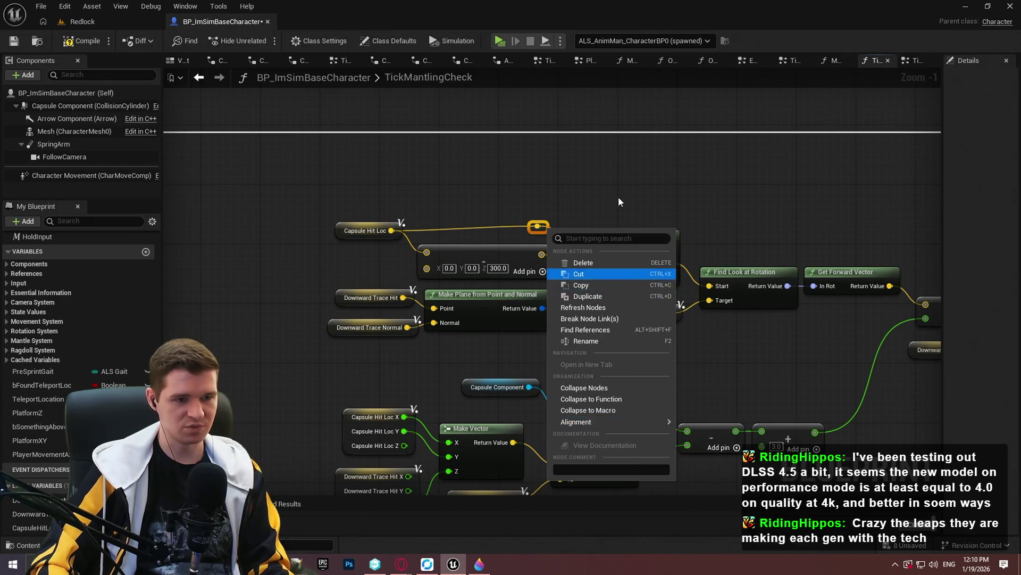
drag(549, 210, 536, 224)
drag(353, 245, 352, 240)
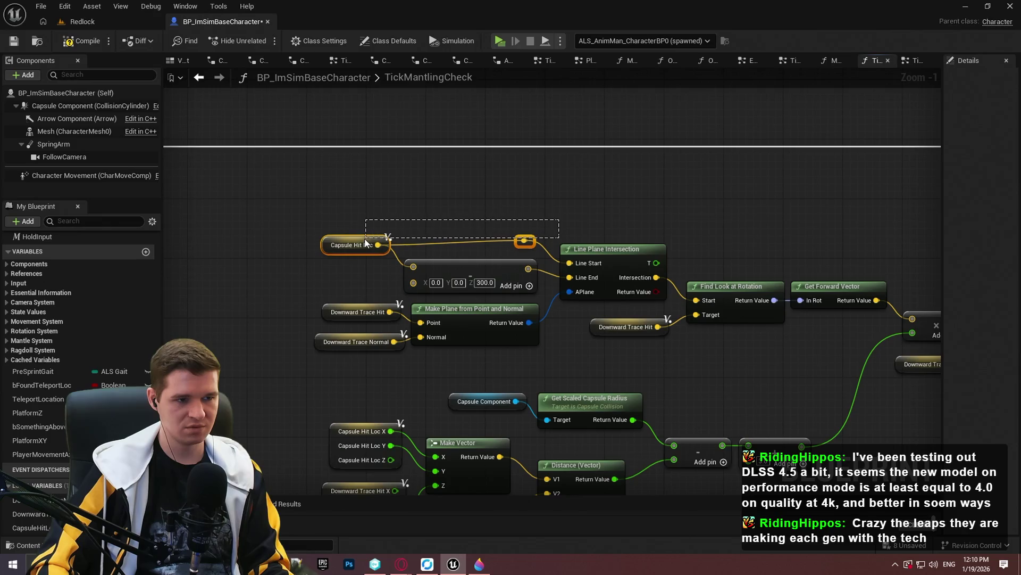
- Launch a new play-test of the Redlock level
mouse_move(643, 231)
mouse_down()
mouse_move(663, 201)
mouse_move(660, 164)
mouse_up()
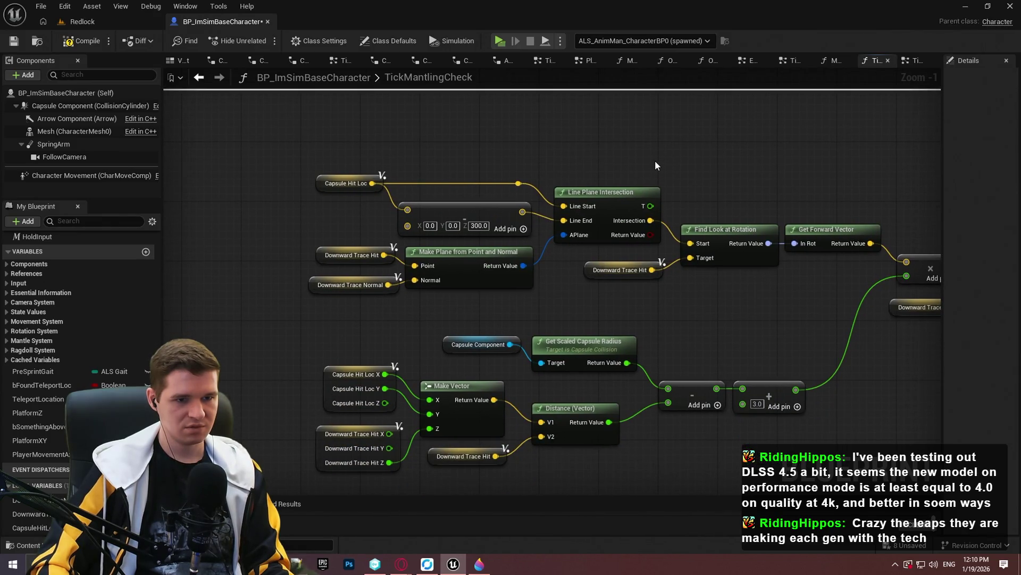
scroll(654, 160, down, 3)
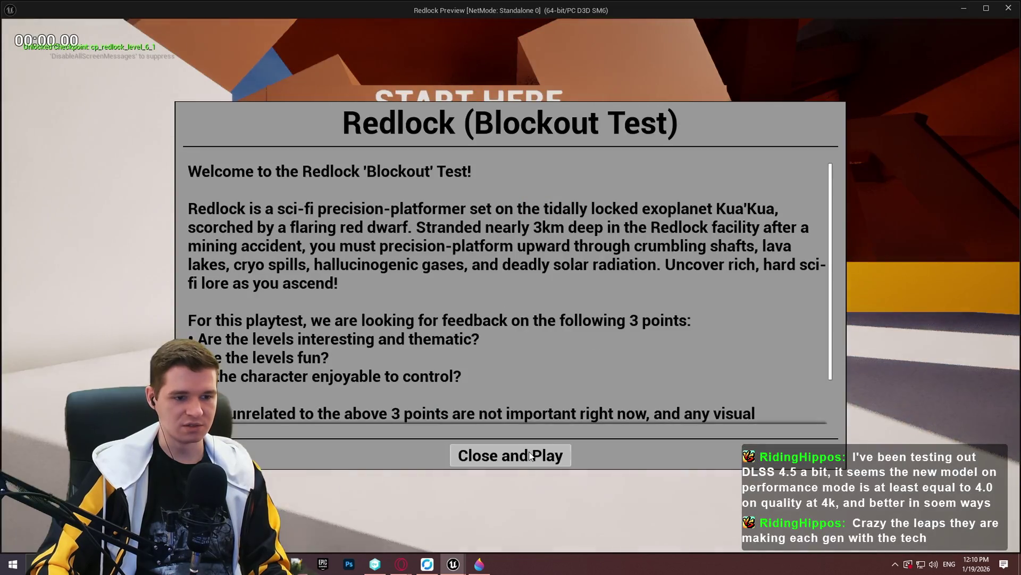
click(513, 453)
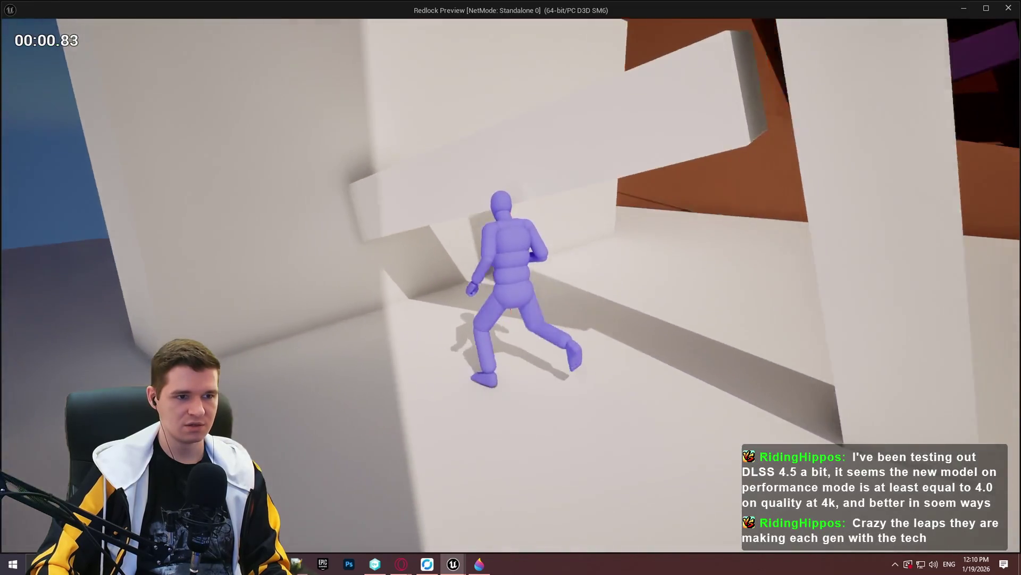
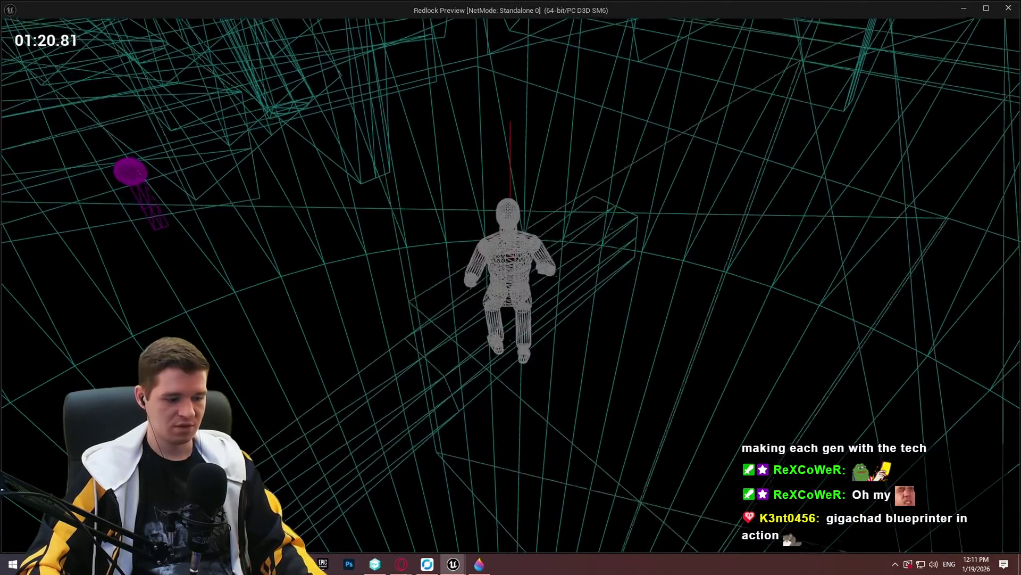
- Walk the Redlock character to the wall, jump to mantle onto the ledge, then stop the playtest
key(w)
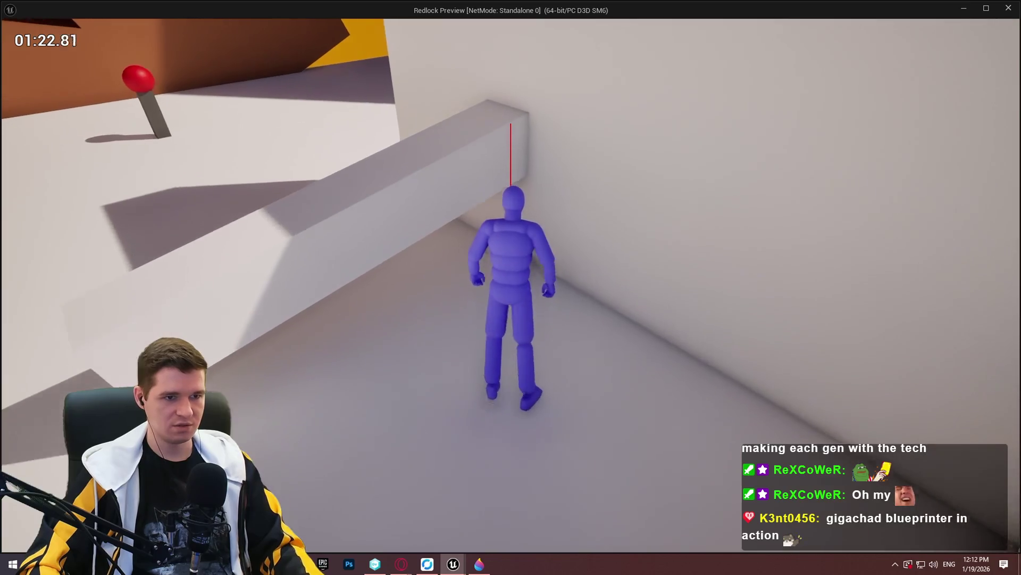
key(space)
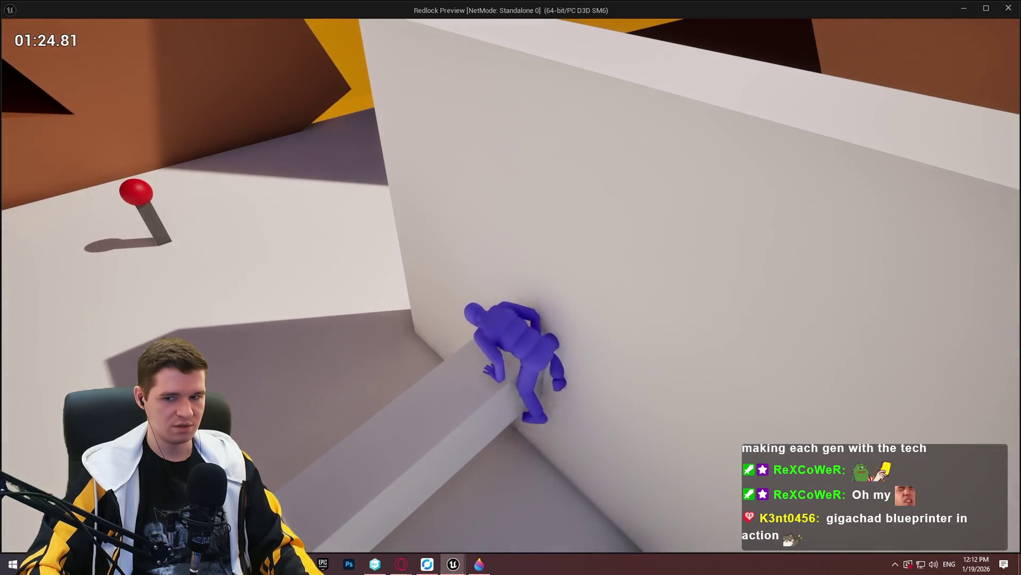
key(w)
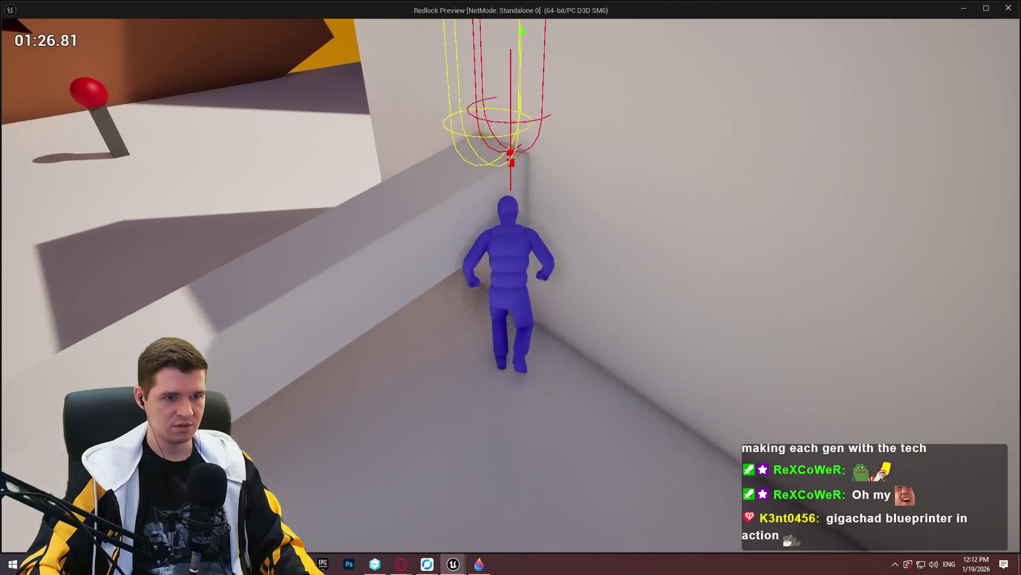
key(space)
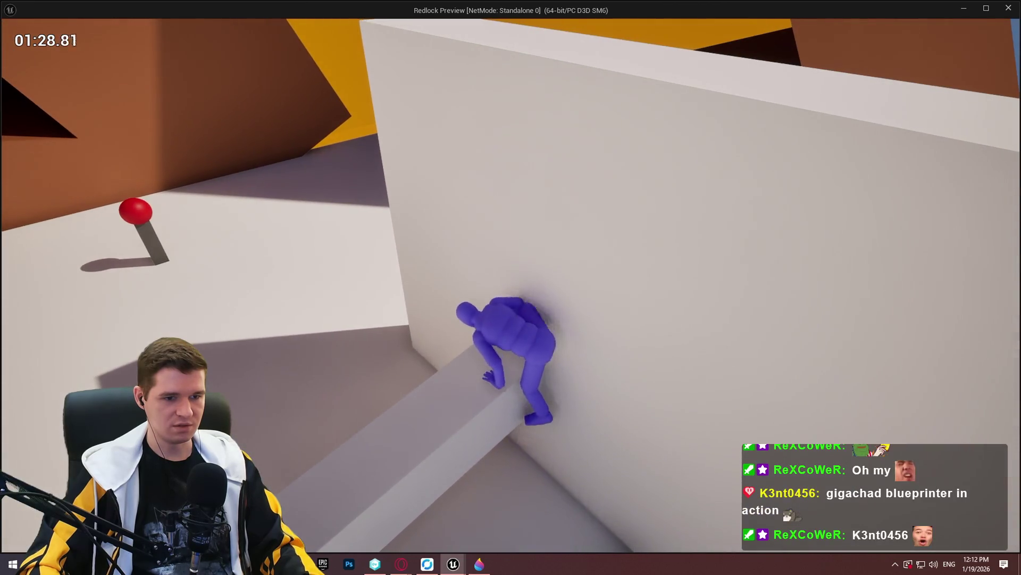
key(Escape)
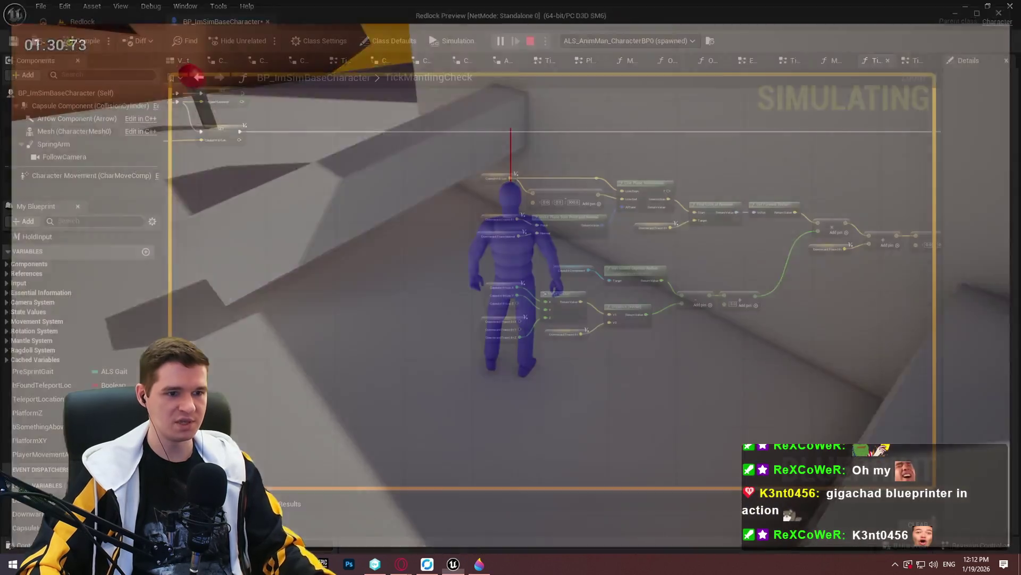
- Pan across the TickMantlingCheck graph and save BP_ImSimBaseCharacter
drag(878, 390, 759, 395)
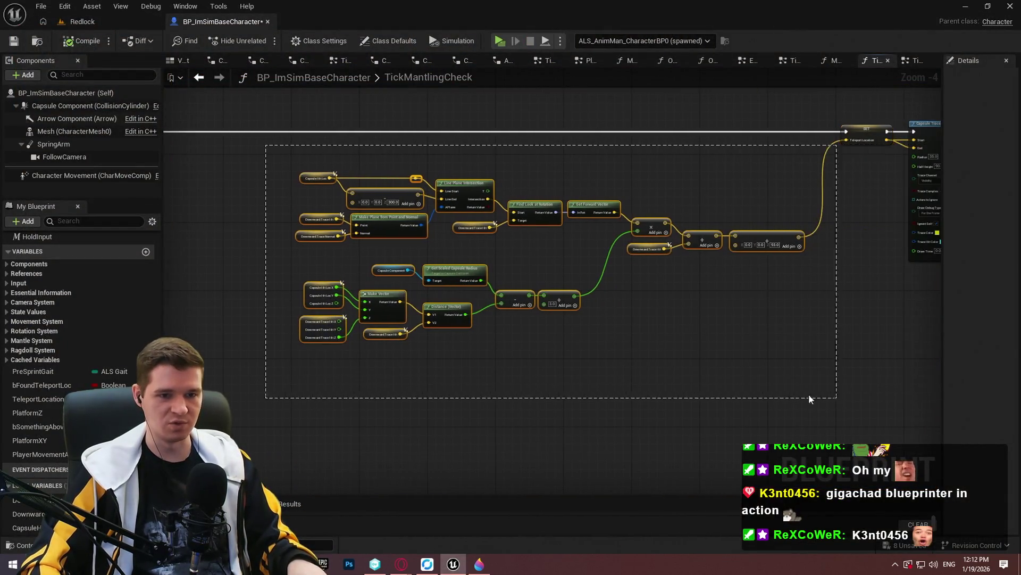
scroll(788, 340, down, 5)
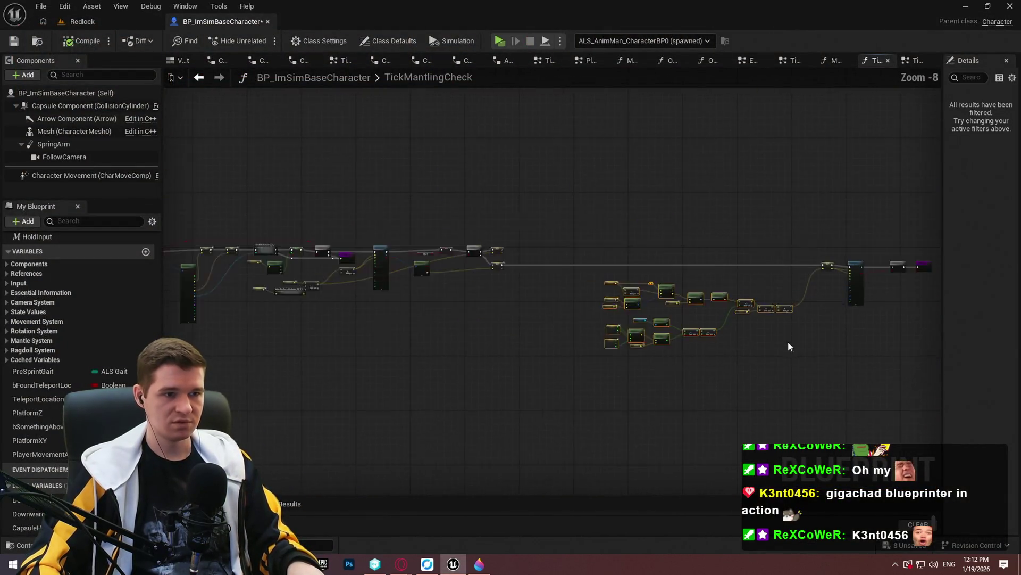
drag(761, 360, 315, 361)
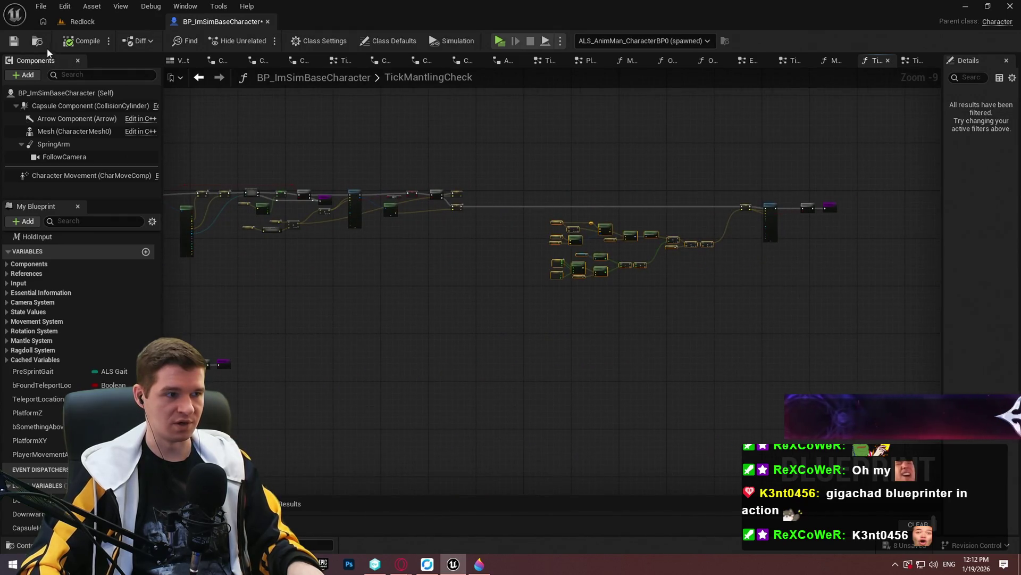
key(ctrl+s)
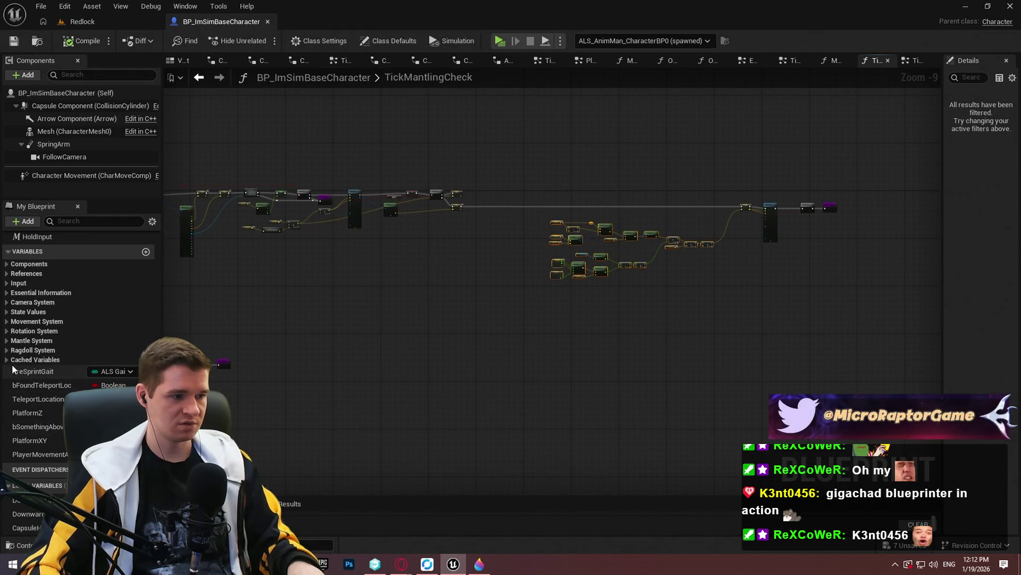
- Expand the Mantle System category in My Blueprint to list the mantling functions
scroll(492, 314, up, 1)
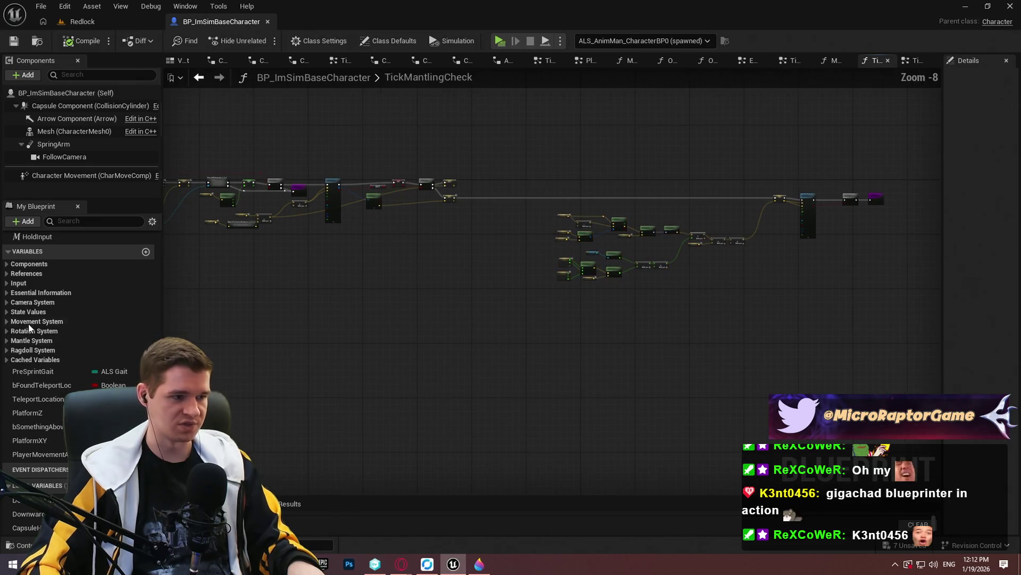
click(7, 341)
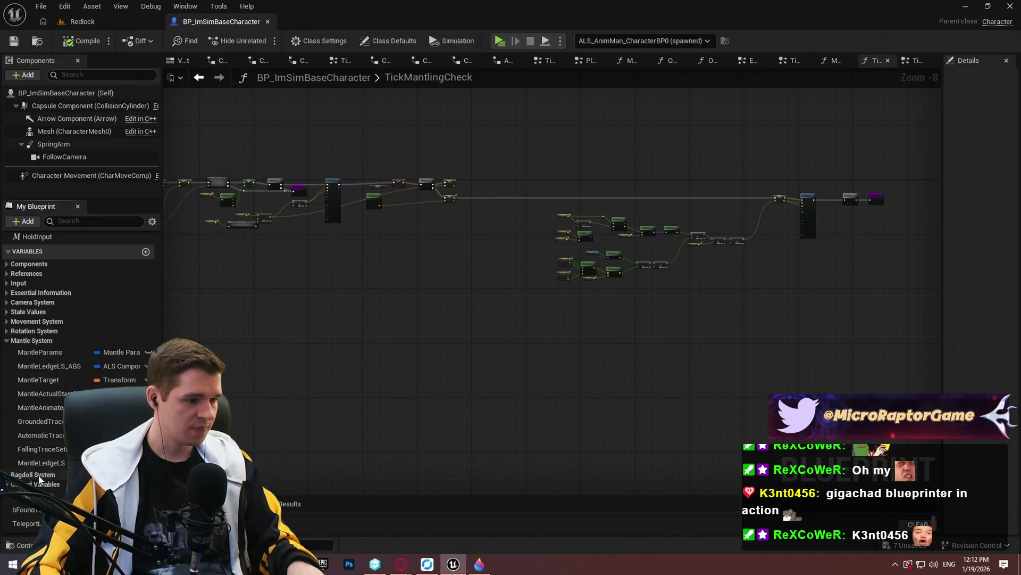
scroll(63, 266, up, 6)
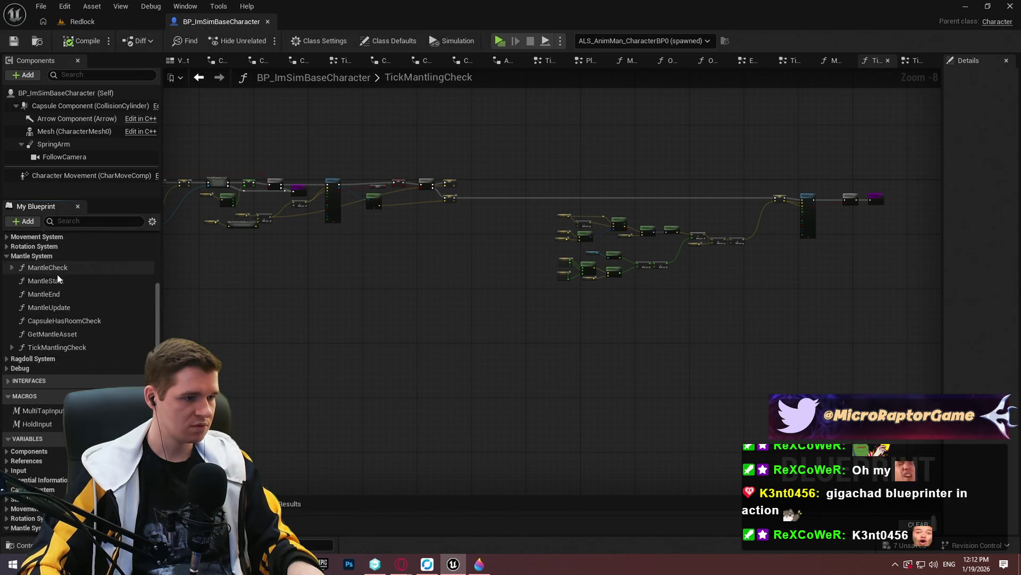
- Open the MantleCheck function and paste the copied node block into its graph
double_click(56, 268)
scroll(260, 274, down, 6)
scroll(522, 333, up, 9)
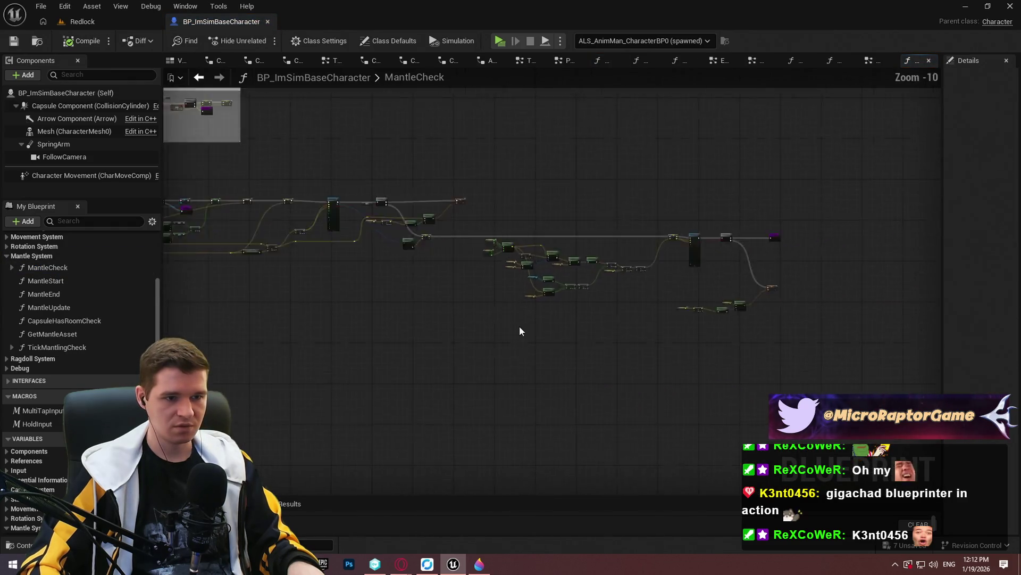
scroll(547, 346, down, 3)
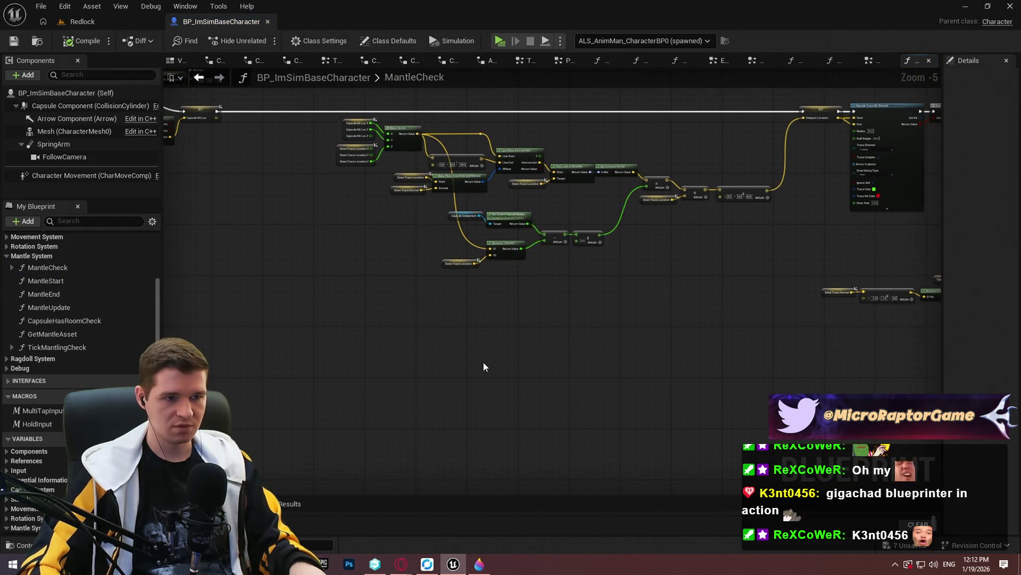
key(ctrl+v)
mouse_move(756, 253)
mouse_down()
mouse_move(333, 126)
mouse_move(330, 137)
mouse_up()
click(782, 307)
mouse_move(782, 301)
mouse_down()
mouse_move(372, 150)
mouse_move(342, 110)
mouse_move(347, 124)
mouse_up()
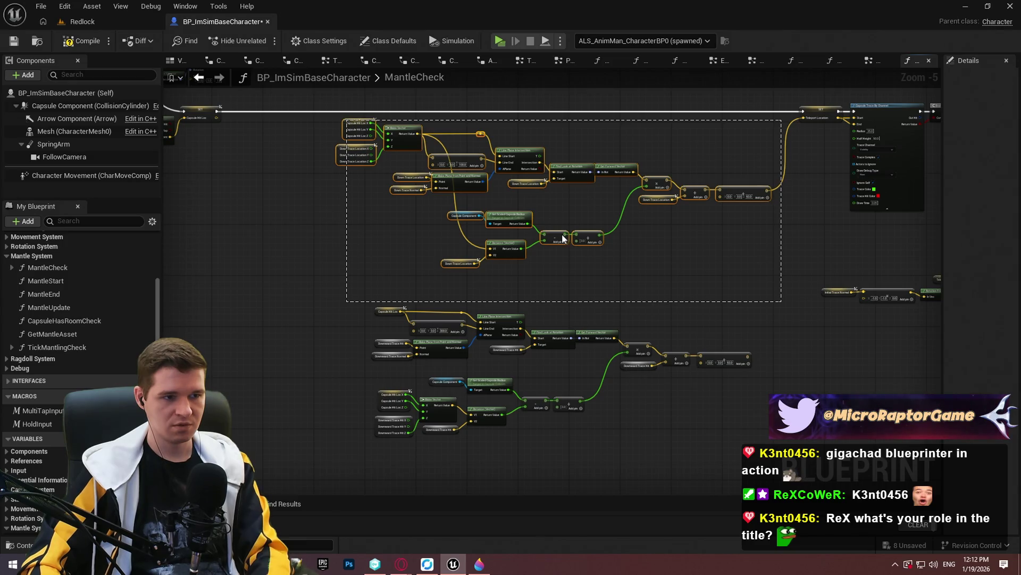
click(730, 329)
scroll(406, 132, up, 2)
mouse_move(406, 133)
mouse_down()
mouse_move(429, 314)
mouse_move(397, 164)
mouse_move(415, 410)
mouse_up()
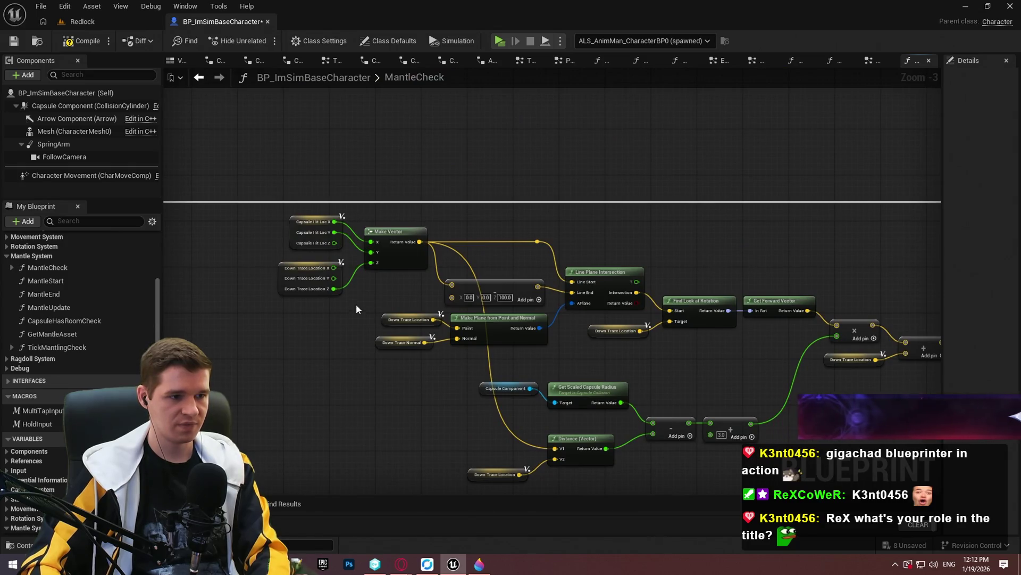
- Recombine the Capsule Hit Loc pin, delete Make Vector, and wire Capsule Hit Loc straight into the Add node
right_click(335, 232)
click(380, 281)
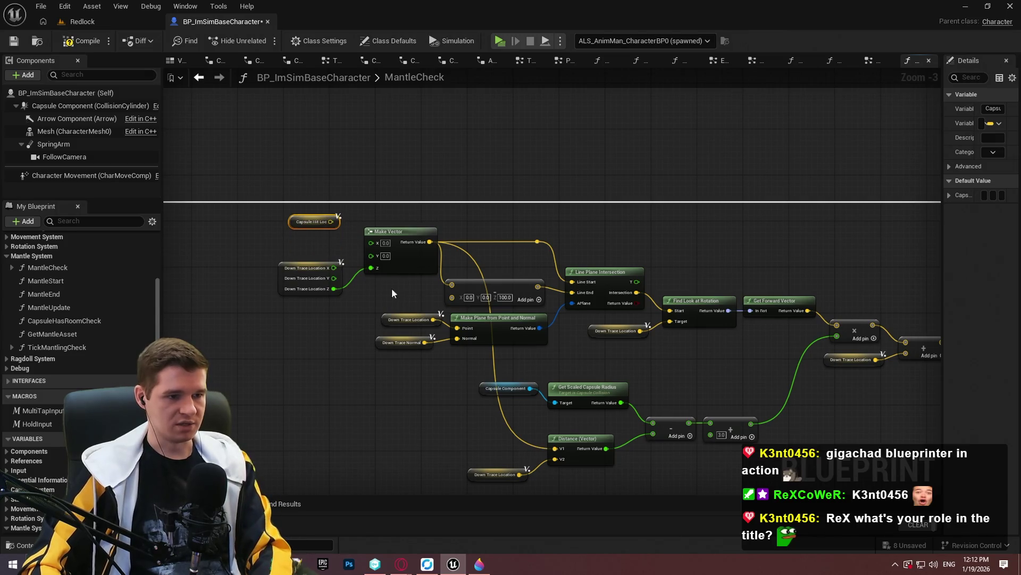
drag(399, 290, 292, 262)
key(Delete)
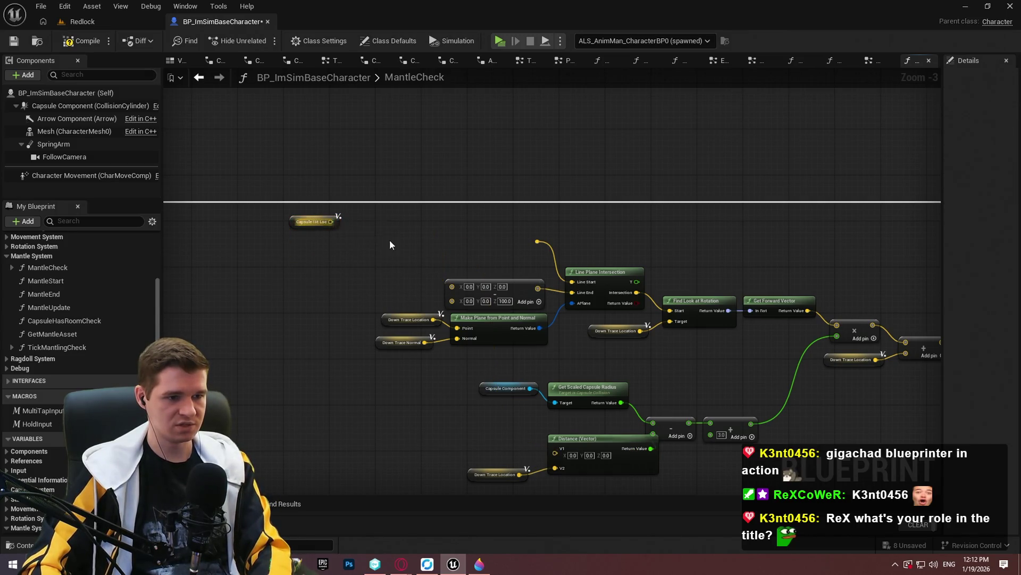
mouse_move(331, 221)
mouse_down()
mouse_move(459, 287)
mouse_move(481, 250)
mouse_move(540, 244)
mouse_up()
- Straighten Capsule Hit Loc and its reroute node onto one line and tidy their position
mouse_move(312, 221)
mouse_down()
mouse_move(395, 244)
mouse_move(462, 238)
mouse_up()
ctrl+click(538, 242)
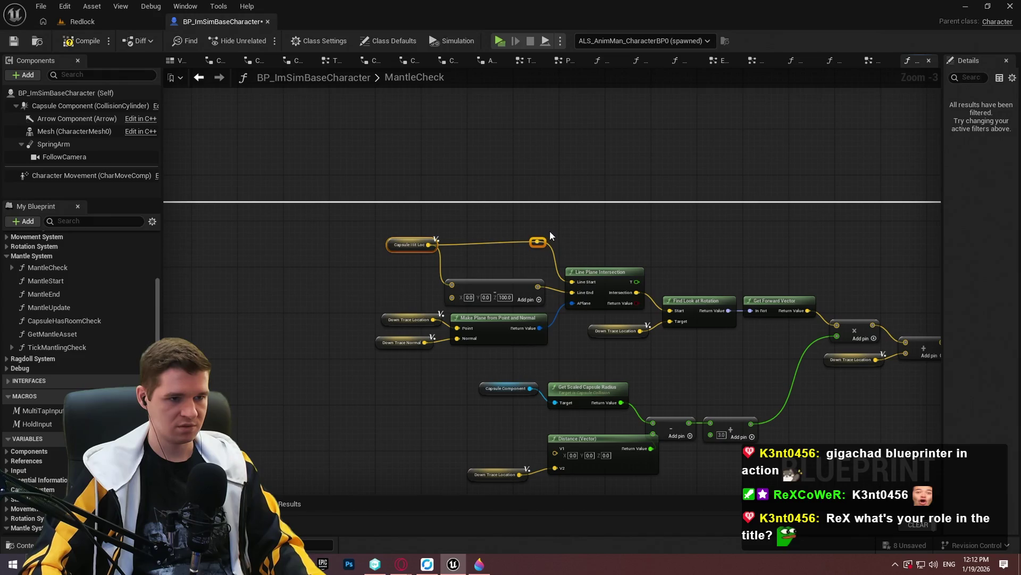
key(q)
click(578, 223)
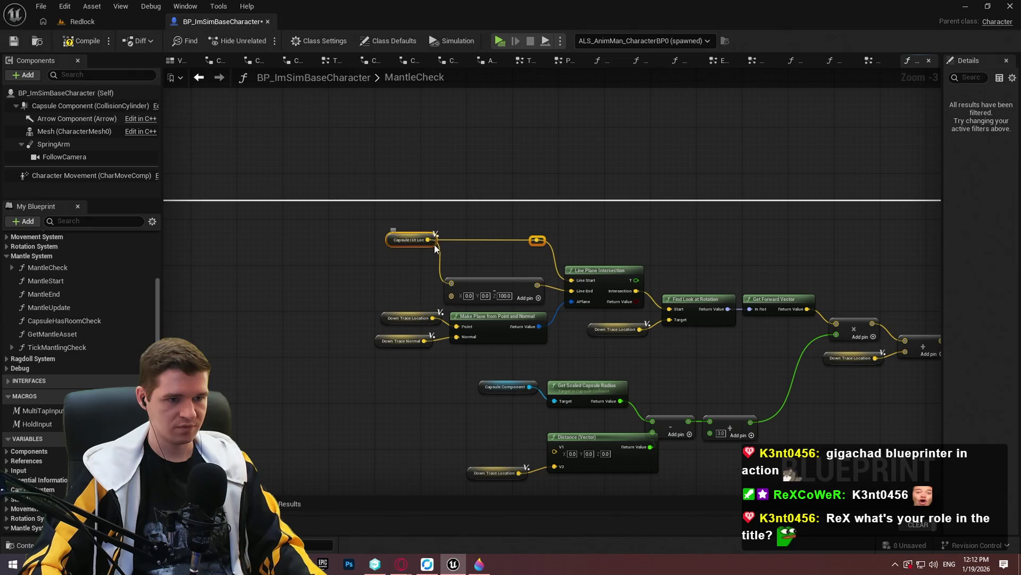
drag(435, 248, 436, 259)
click(563, 229)
scroll(620, 240, down, 3)
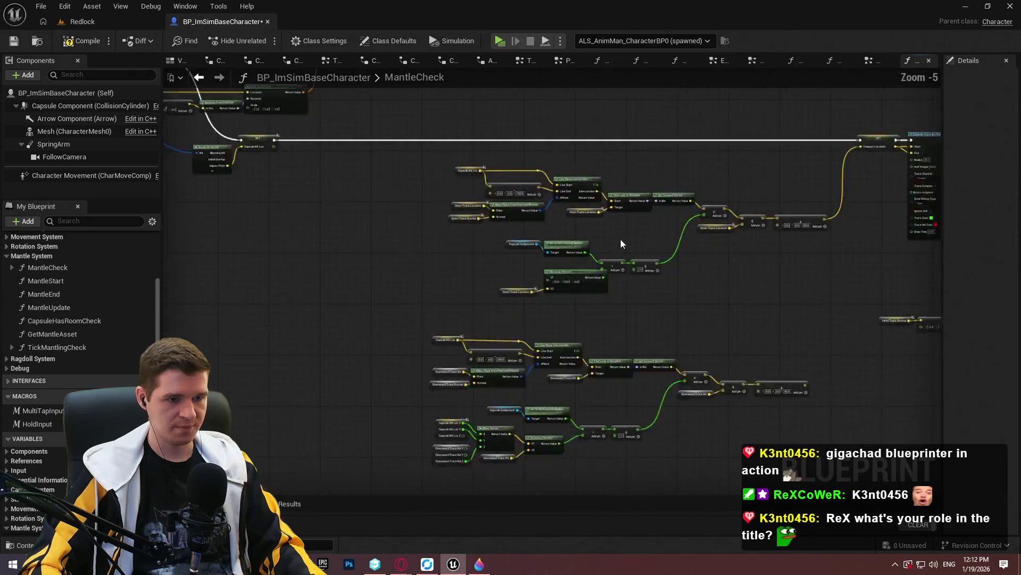
- Review the lower node block, then inspect the Capsule Hit Loc nodes in TickMantlingCheck
scroll(609, 269, up, 4)
scroll(634, 247, down, 2)
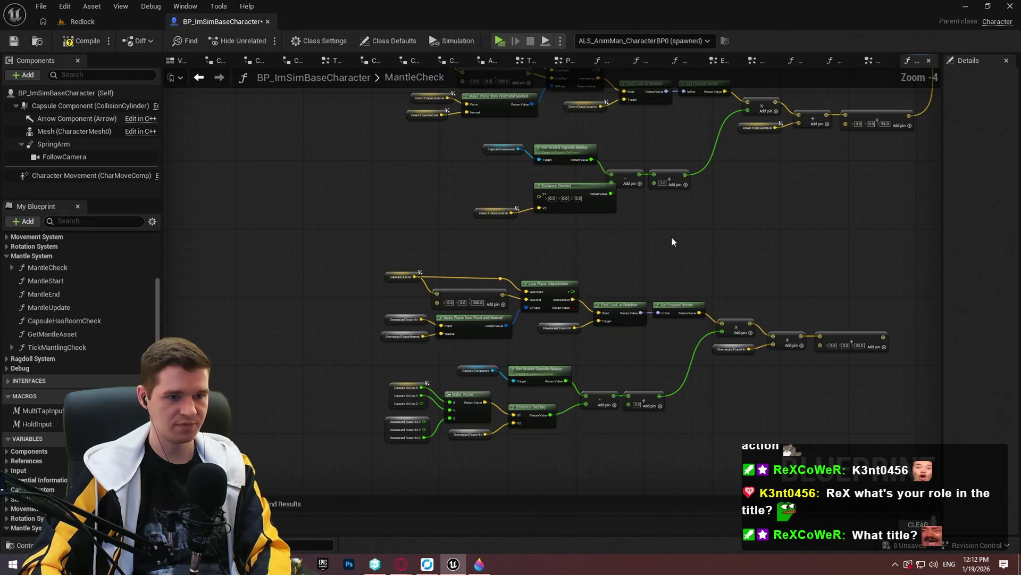
scroll(665, 224, up, 1)
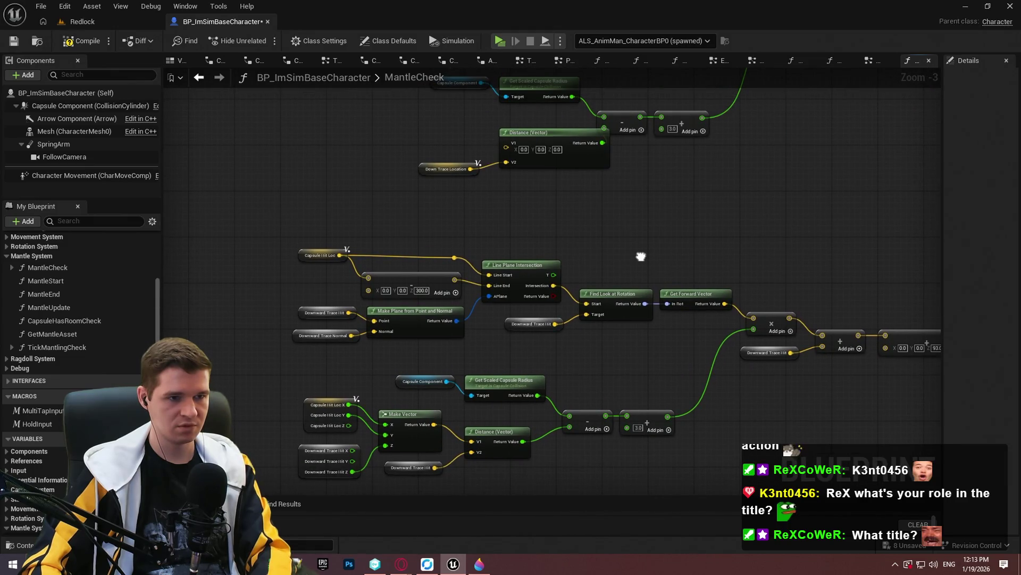
mouse_move(641, 257)
mouse_down()
mouse_move(652, 402)
mouse_move(644, 245)
mouse_move(655, 257)
mouse_move(533, 342)
mouse_move(412, 157)
mouse_move(380, 141)
mouse_up()
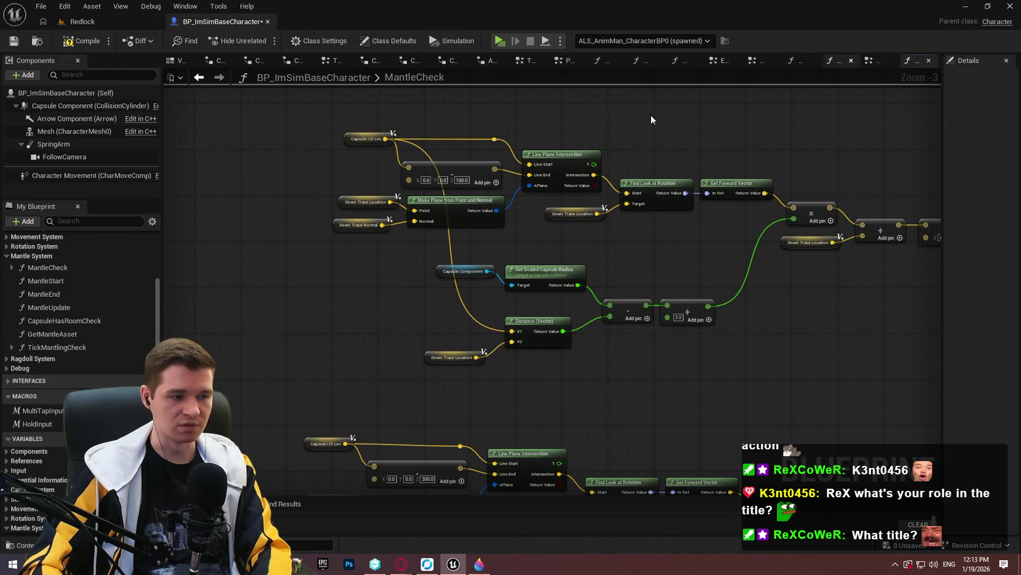
double_click(74, 347)
scroll(601, 282, up, 4)
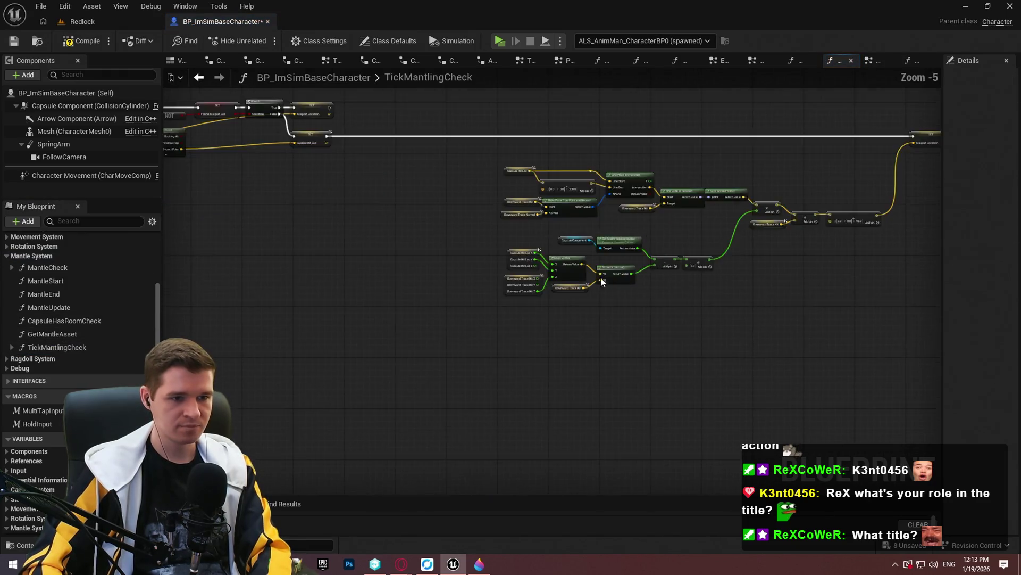
scroll(584, 294, up, 1)
mouse_move(279, 192)
mouse_down()
mouse_move(500, 274)
mouse_move(528, 267)
mouse_up()
click(652, 288)
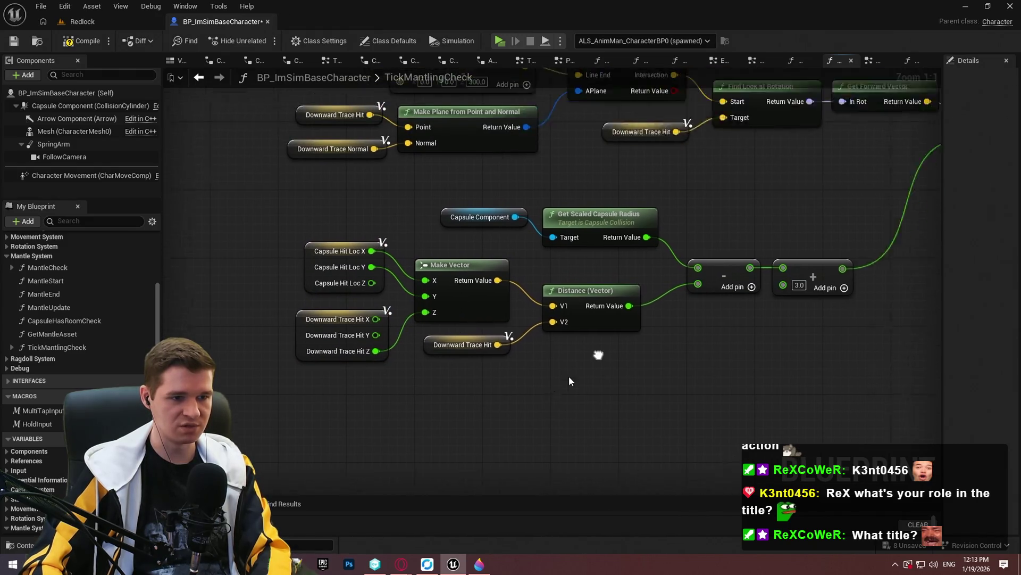
- Compile the blueprint, switch to the Redlock level and back, and drag a link from Distance V1
click(18, 43)
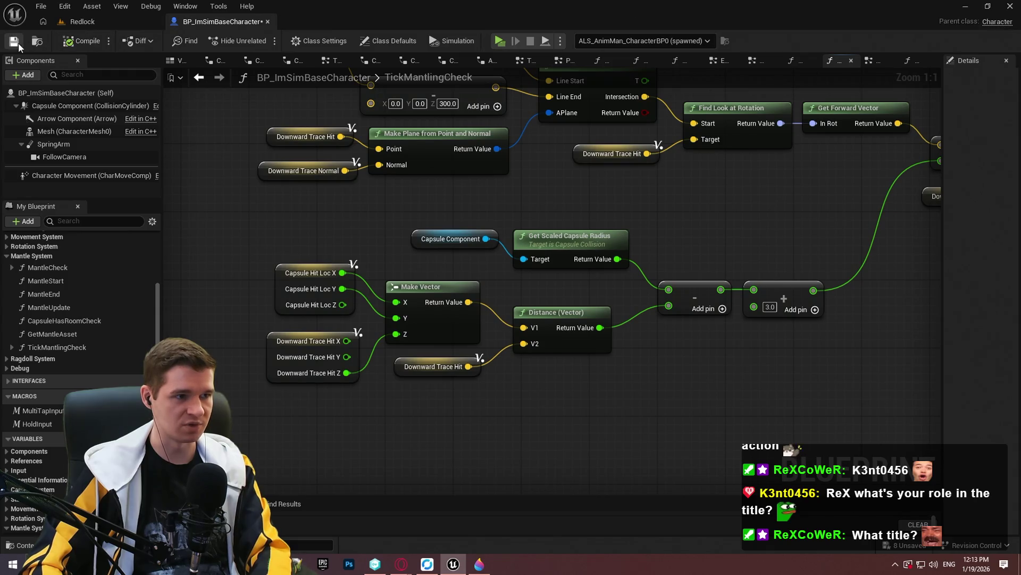
click(152, 23)
click(196, 22)
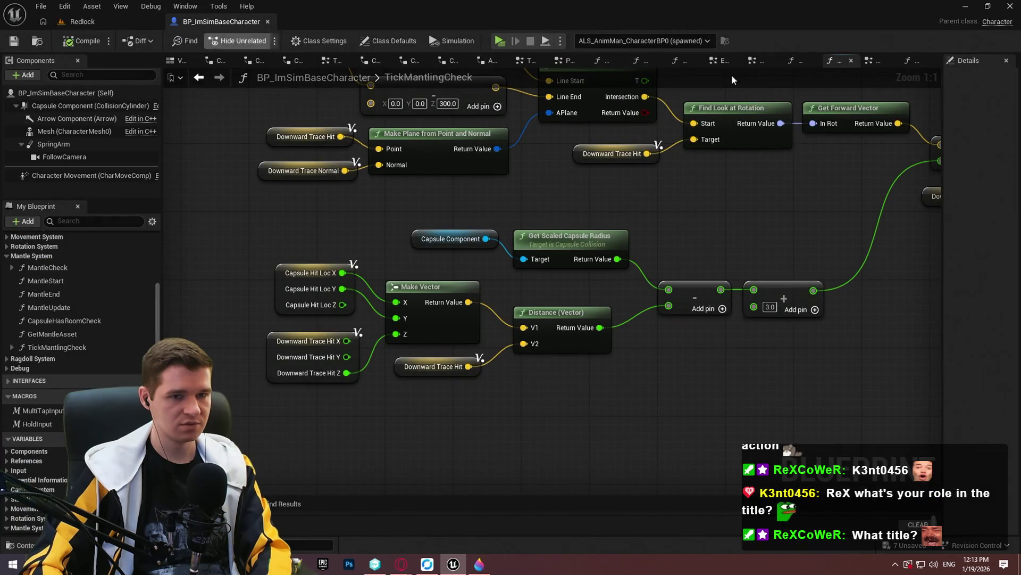
scroll(490, 187, down, 2)
drag(521, 361, 406, 180)
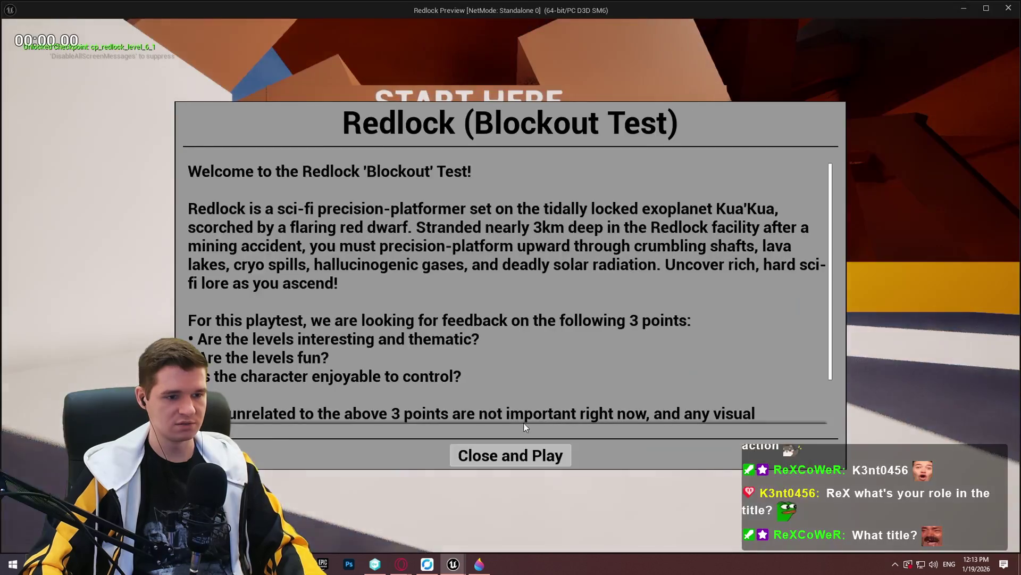
- Dismiss the intro dialog, run the character to the wall corner, and end the playtest
click(510, 454)
key(w)
key(space)
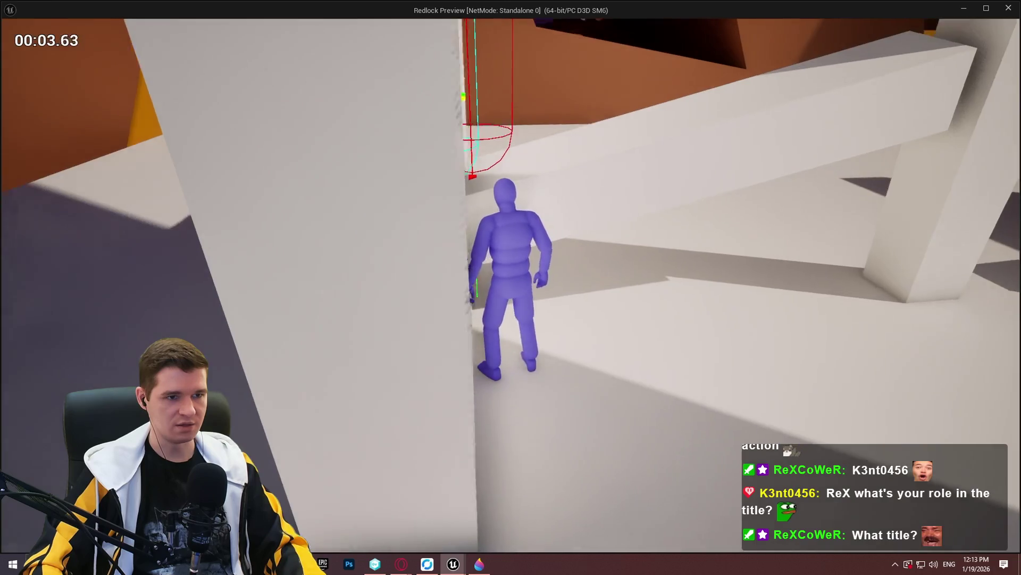
key(Escape)
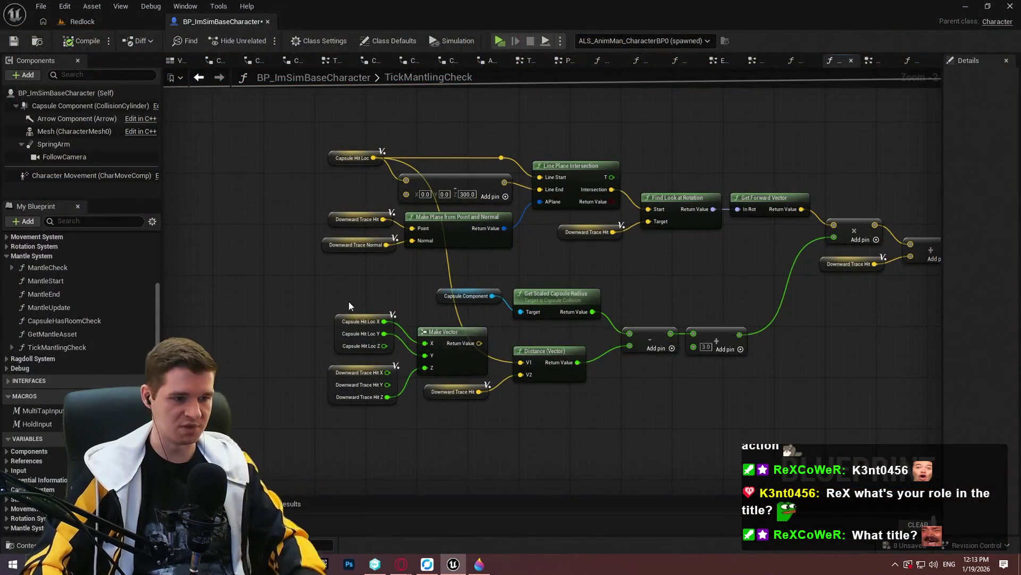
- Open the MantleCheck function graph and undo then redo the last node change
drag(349, 301, 419, 376)
click(425, 382)
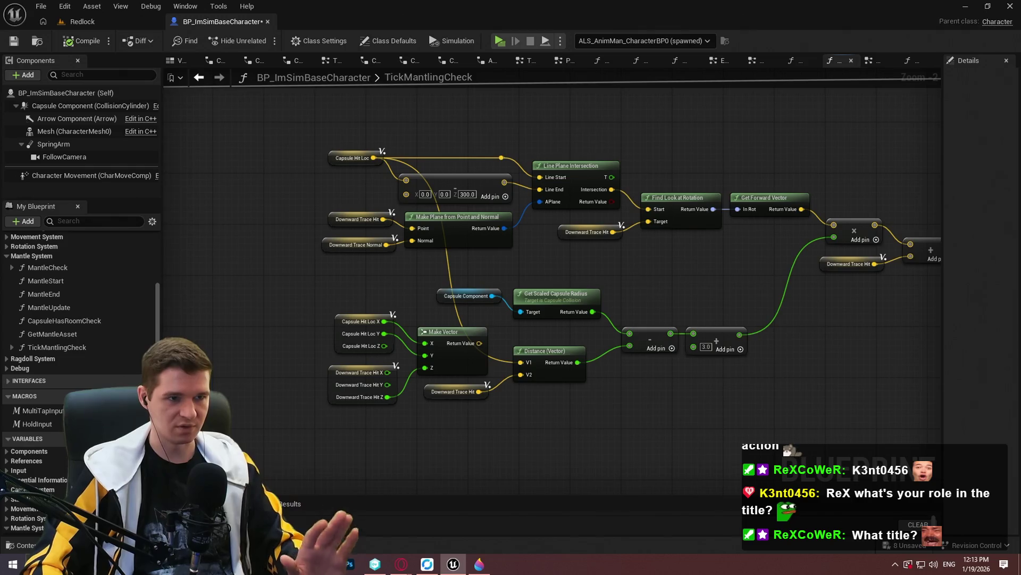
drag(539, 313, 480, 304)
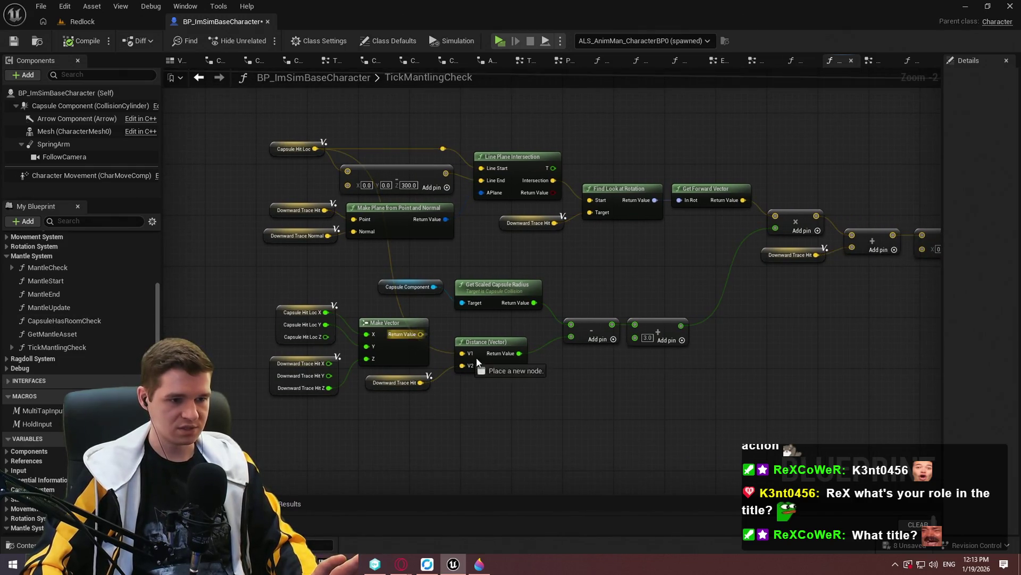
double_click(48, 267)
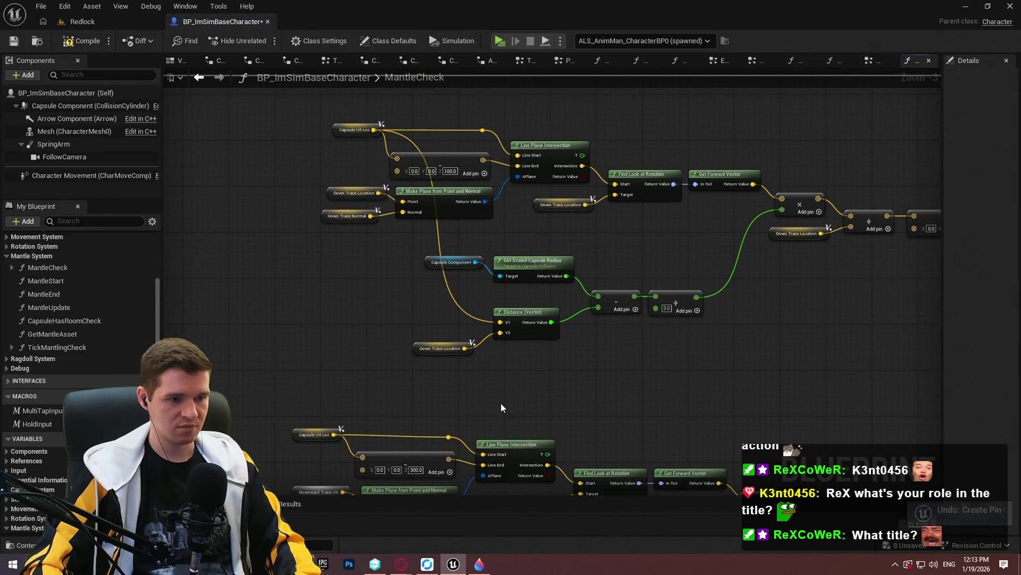
key(ctrl+z)
key(ctrl+z)
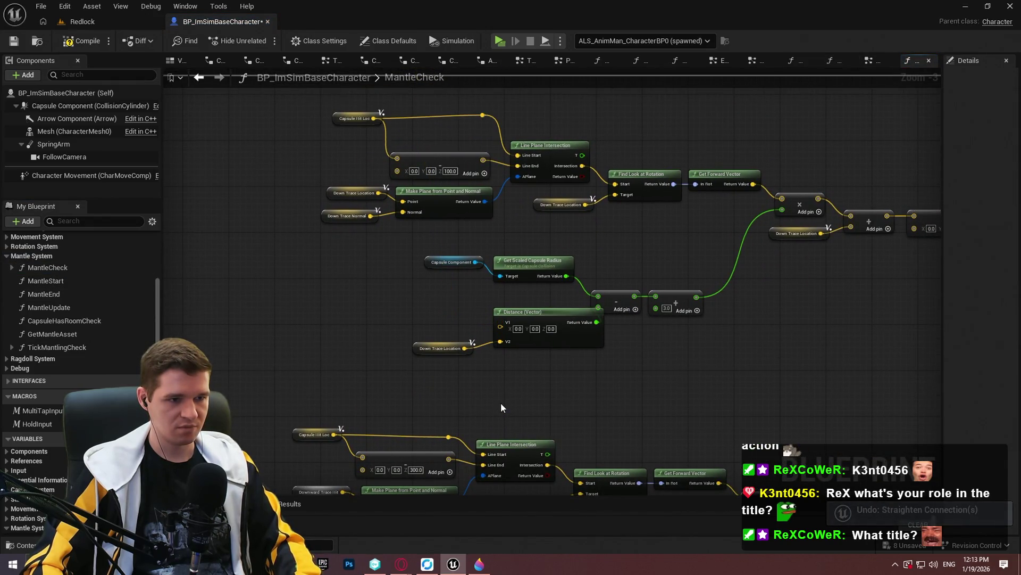
key(ctrl+y)
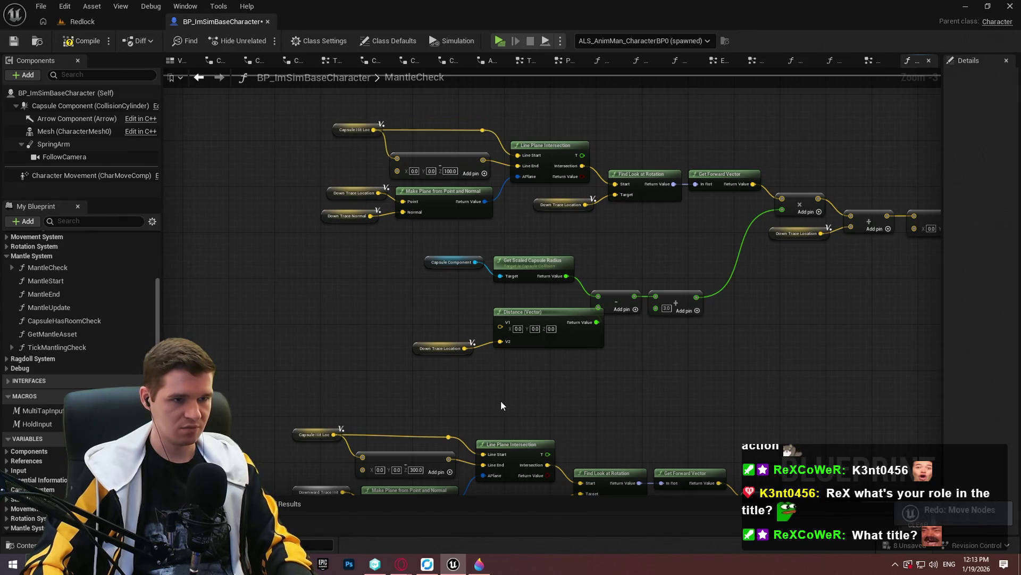
- Paste the Capsule Hit Loc and Make Vector nodes above the existing MantleCheck graph
scroll(420, 259, down, 2)
scroll(376, 272, down, 3)
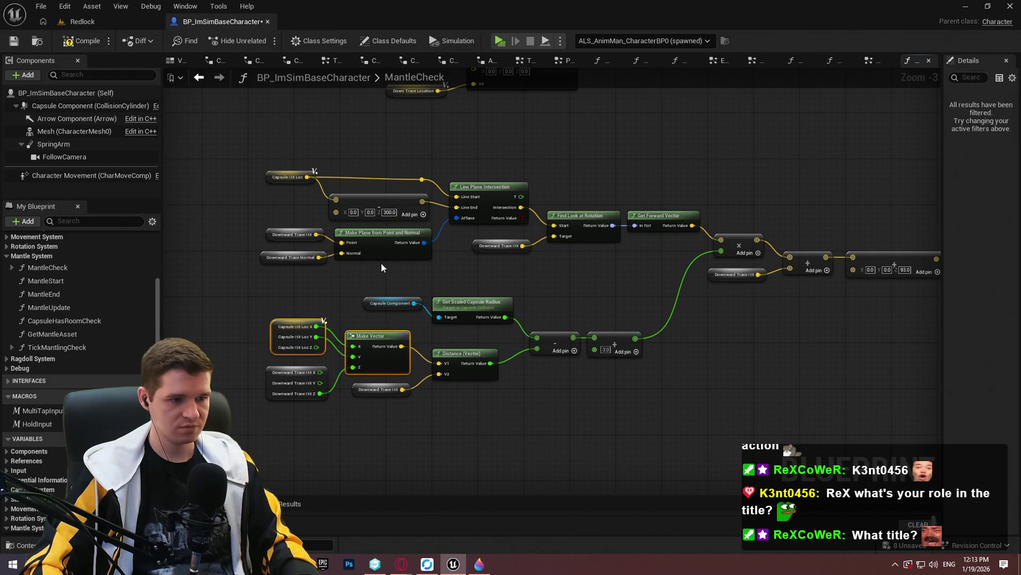
scroll(381, 267, down, 2)
key(ctrl+v)
drag(418, 266, 357, 125)
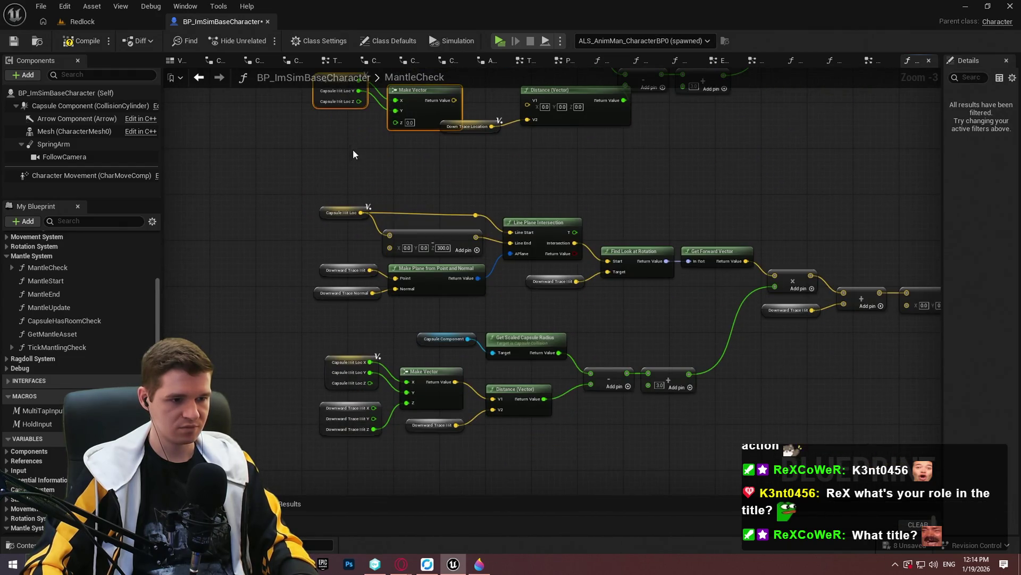
scroll(467, 267, up, 4)
mouse_move(567, 296)
mouse_down()
mouse_move(532, 118)
mouse_move(445, 422)
mouse_move(450, 403)
mouse_up()
- Add a split Down Trace Location getter, feed its Z into Make Vector, and connect it to Distance V1
key(ctrl+v)
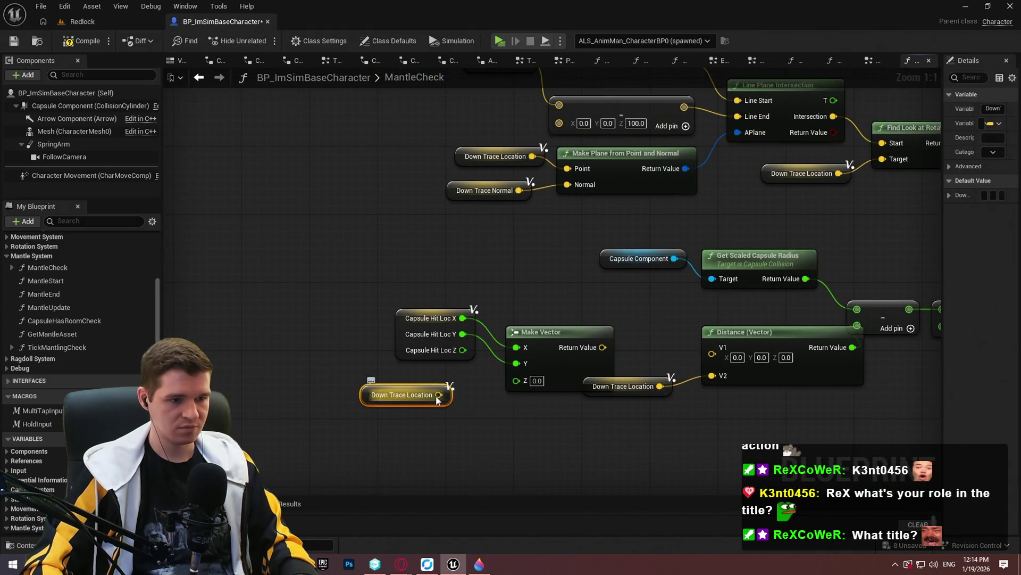
right_click(446, 395)
click(471, 457)
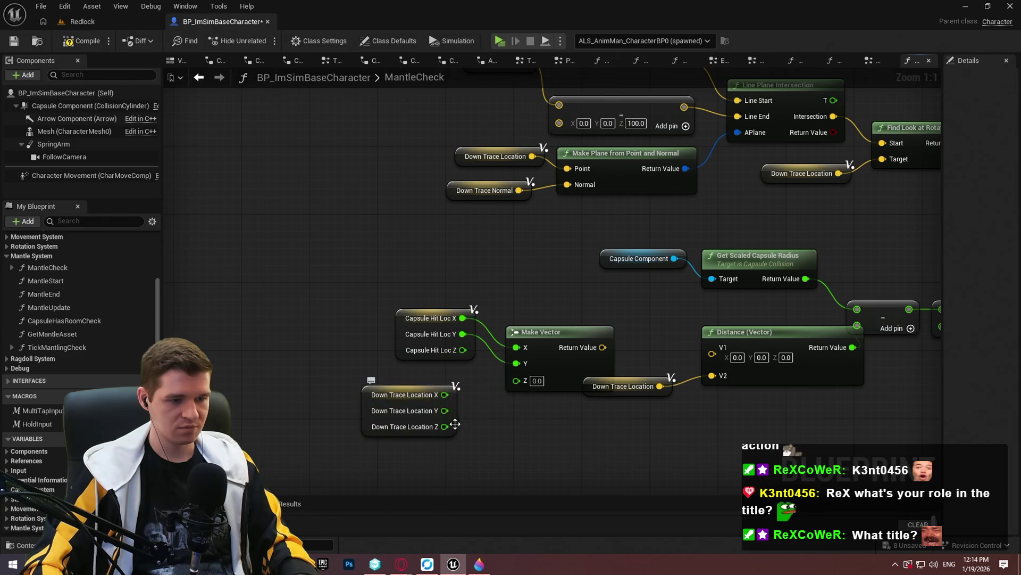
drag(445, 426, 517, 381)
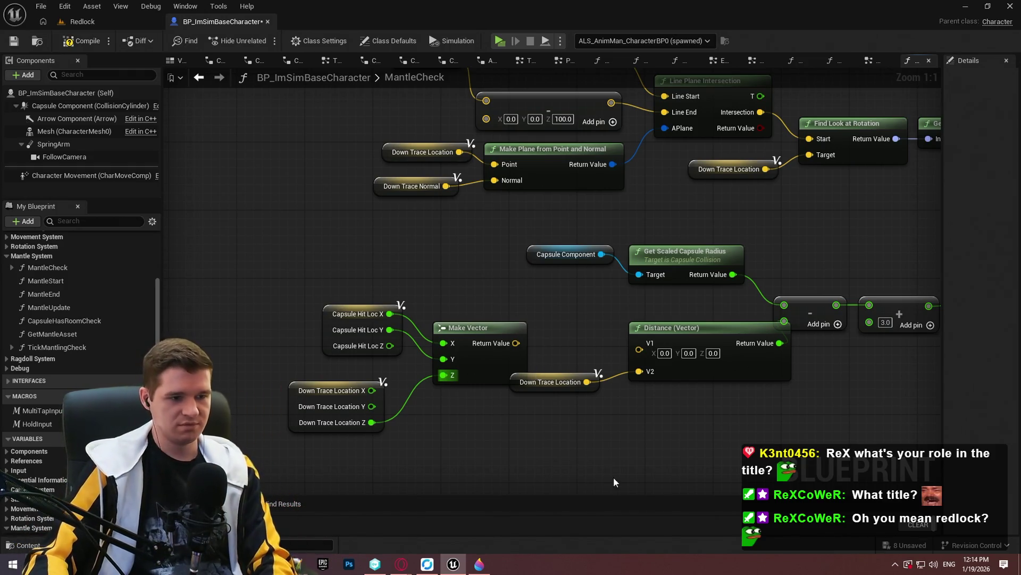
drag(639, 349, 477, 331)
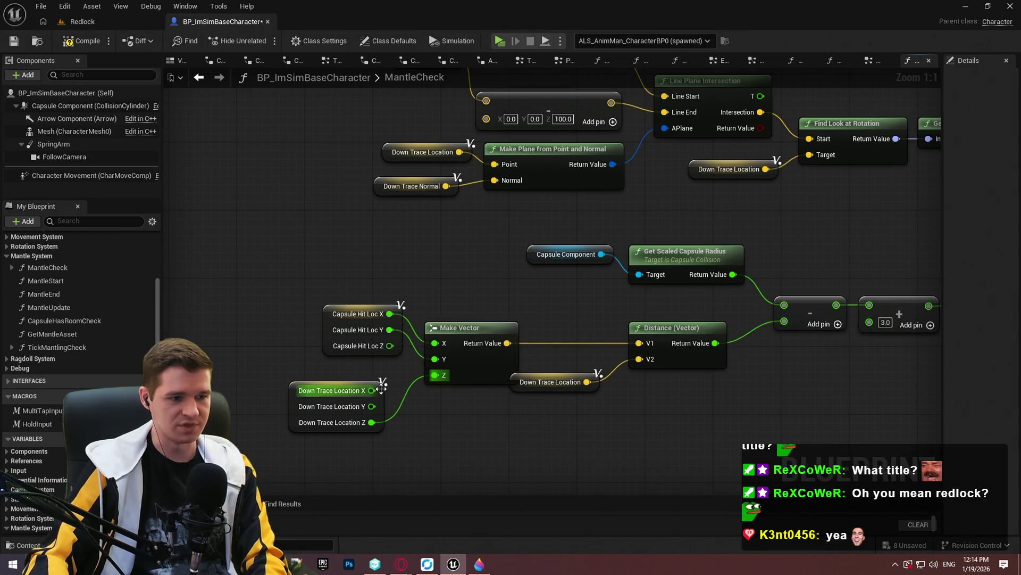
- Arrange the rebuilt distance node group and remove the leftover Downward Trace Hit nodes
drag(381, 388, 396, 373)
drag(450, 423, 383, 319)
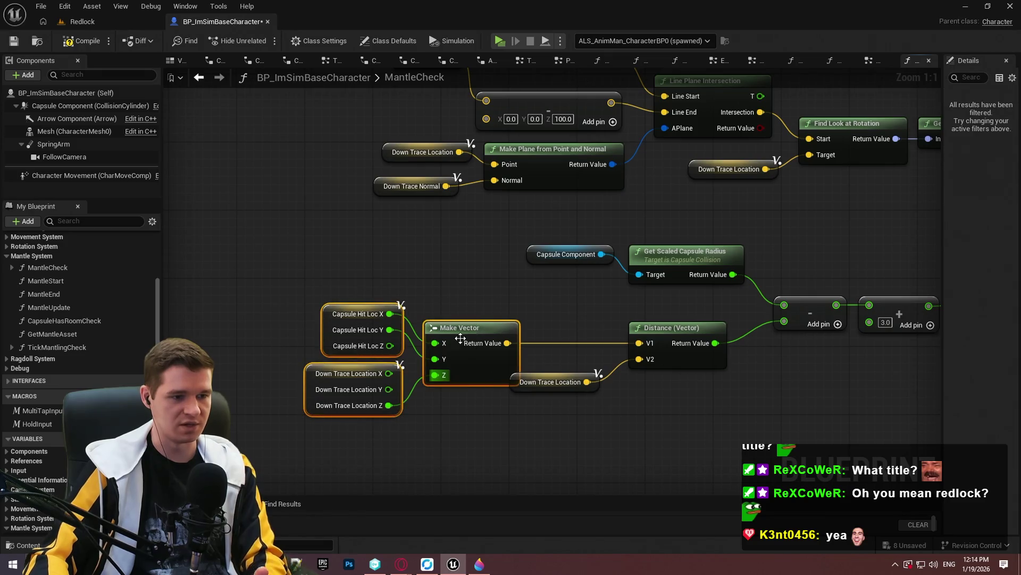
mouse_move(471, 366)
mouse_down()
mouse_move(555, 318)
mouse_move(569, 336)
mouse_move(550, 345)
mouse_up()
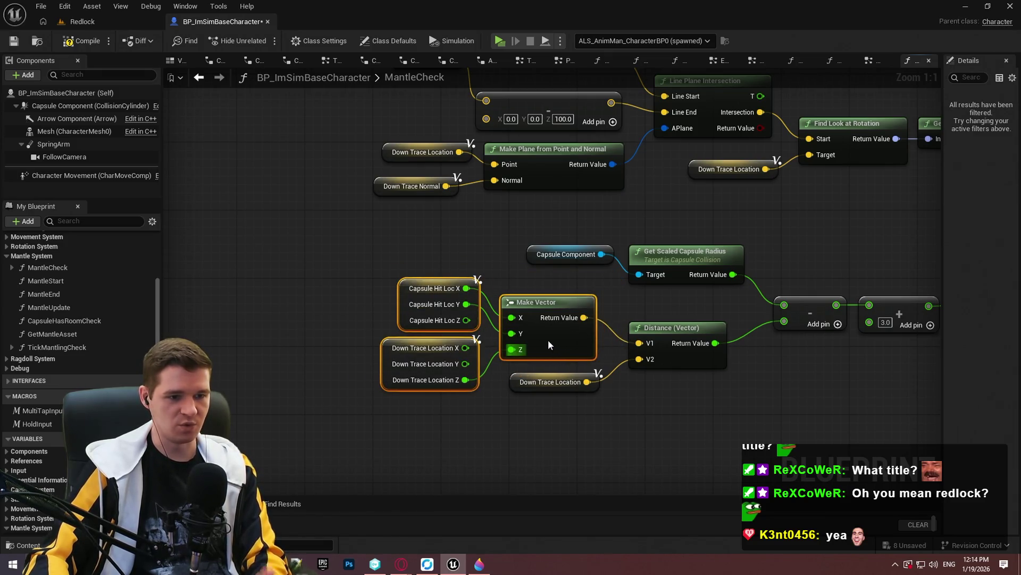
drag(727, 440, 413, 307)
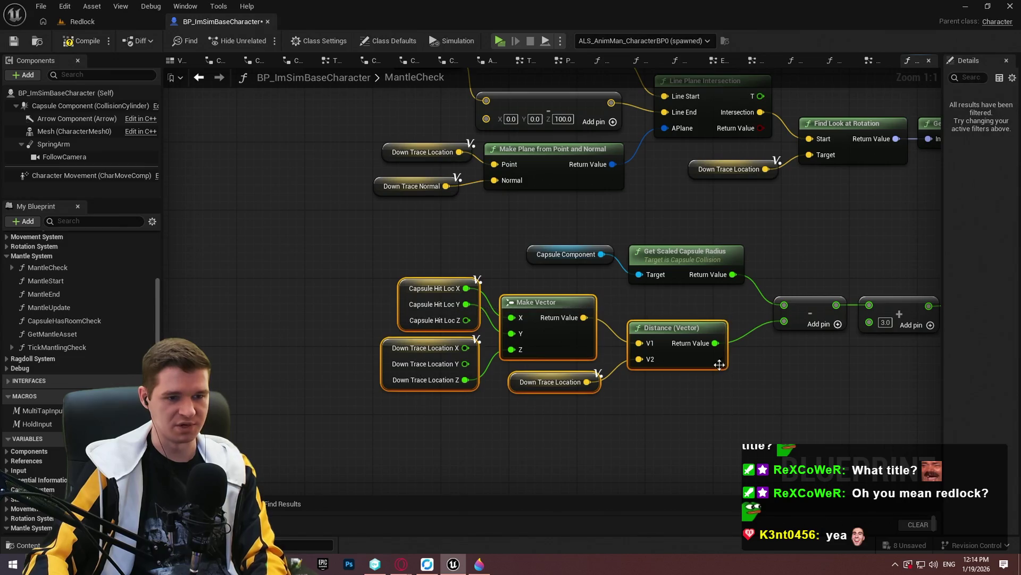
drag(760, 429, 400, 274)
drag(708, 363, 698, 376)
scroll(723, 239, down, 2)
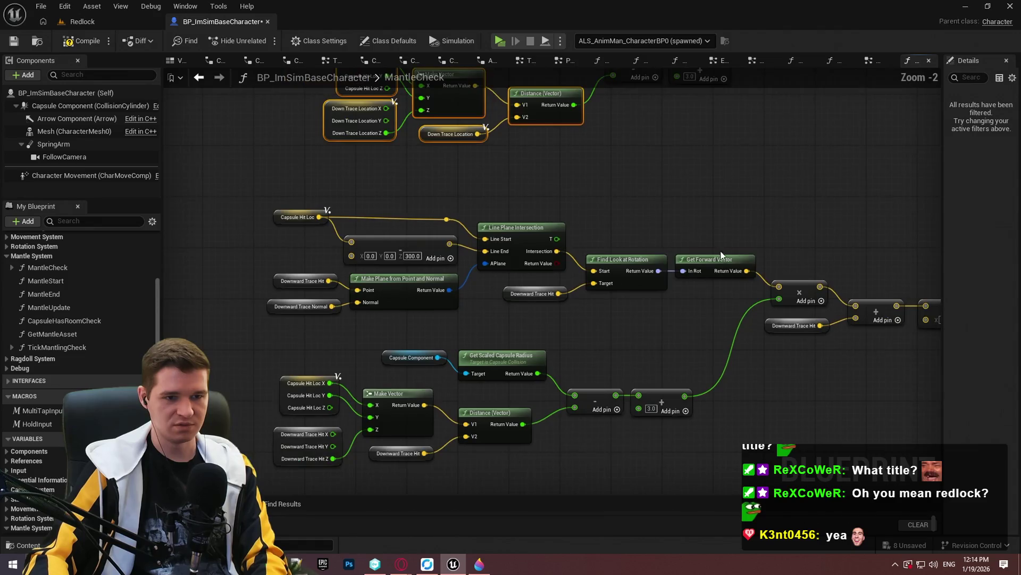
scroll(722, 256, down, 3)
drag(818, 406, 424, 238)
key(ctrl+z)
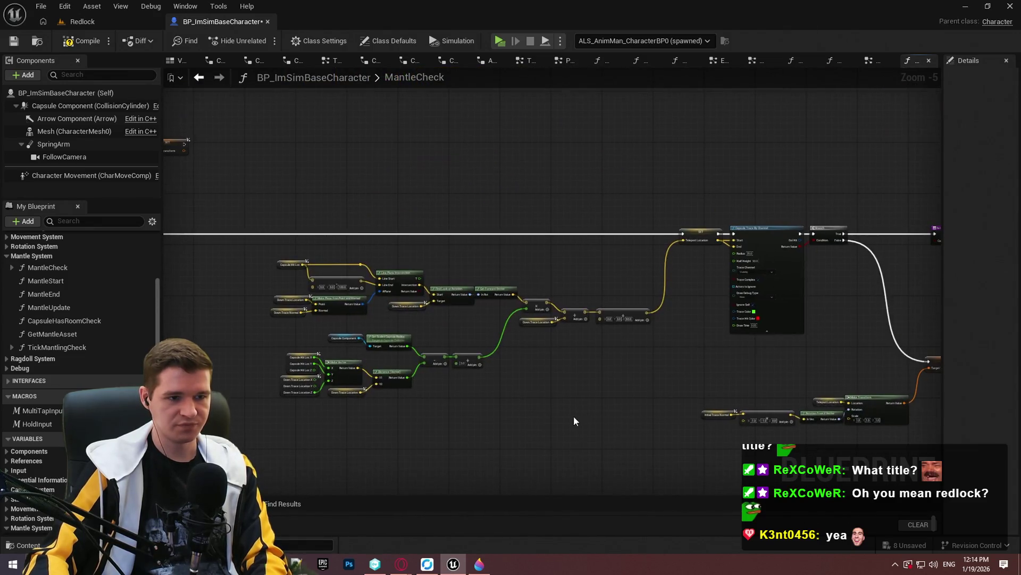
- Compile and save the blueprint, review TickMantlingCheck, and go to the Redlock level
click(66, 41)
click(14, 41)
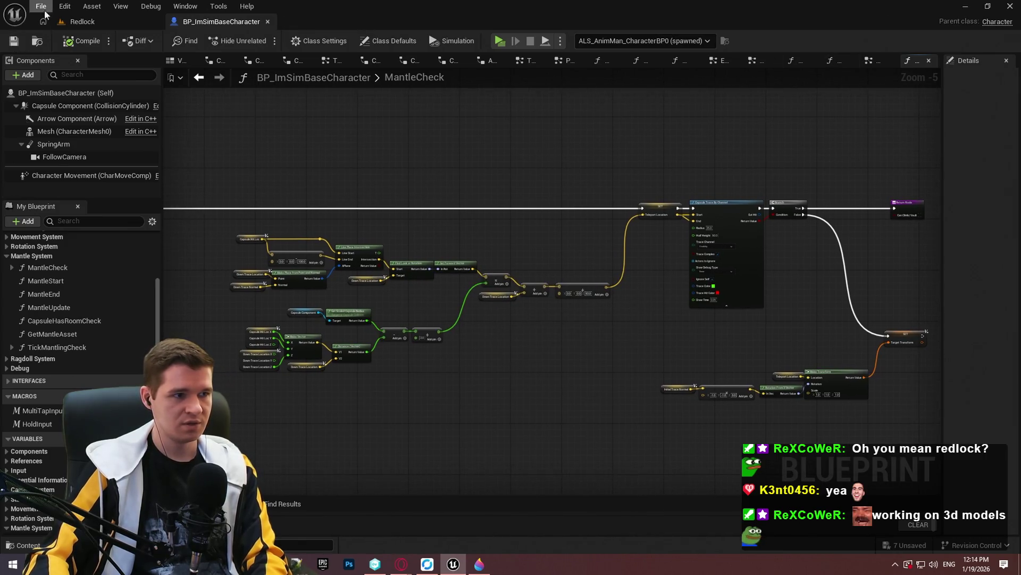
double_click(57, 347)
scroll(681, 295, up, 2)
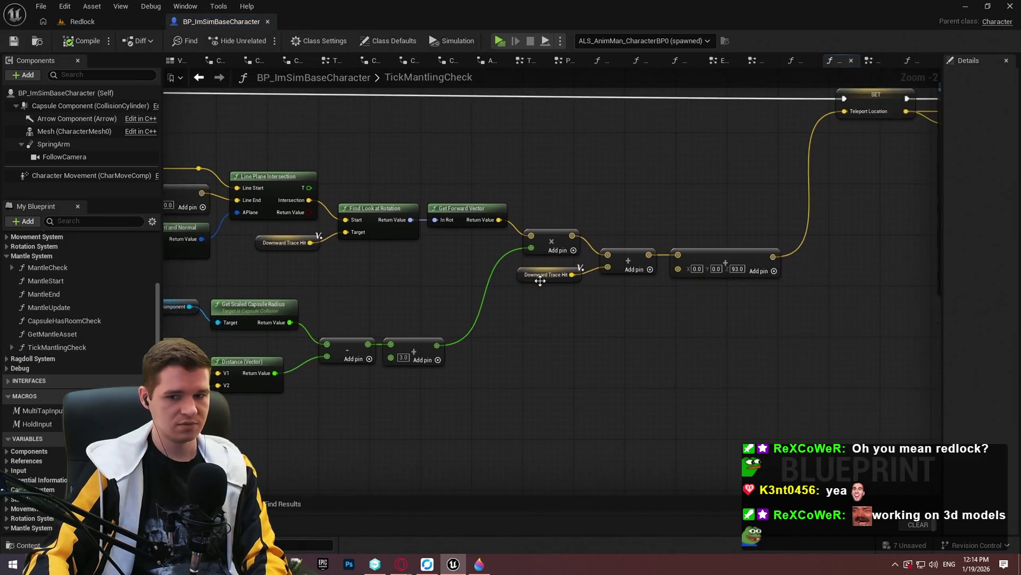
mouse_move(681, 296)
mouse_down()
mouse_move(789, 285)
mouse_move(237, 353)
mouse_move(823, 290)
mouse_up()
scroll(726, 287, down, 2)
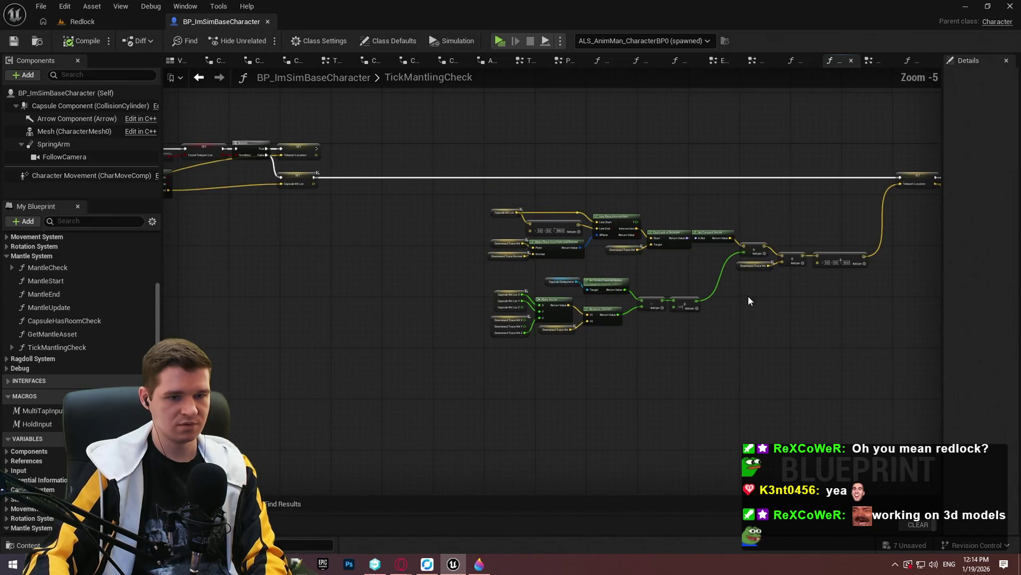
mouse_move(744, 308)
mouse_down()
mouse_move(625, 328)
mouse_move(11, 269)
mouse_move(534, 350)
mouse_up()
scroll(629, 310, up, 1)
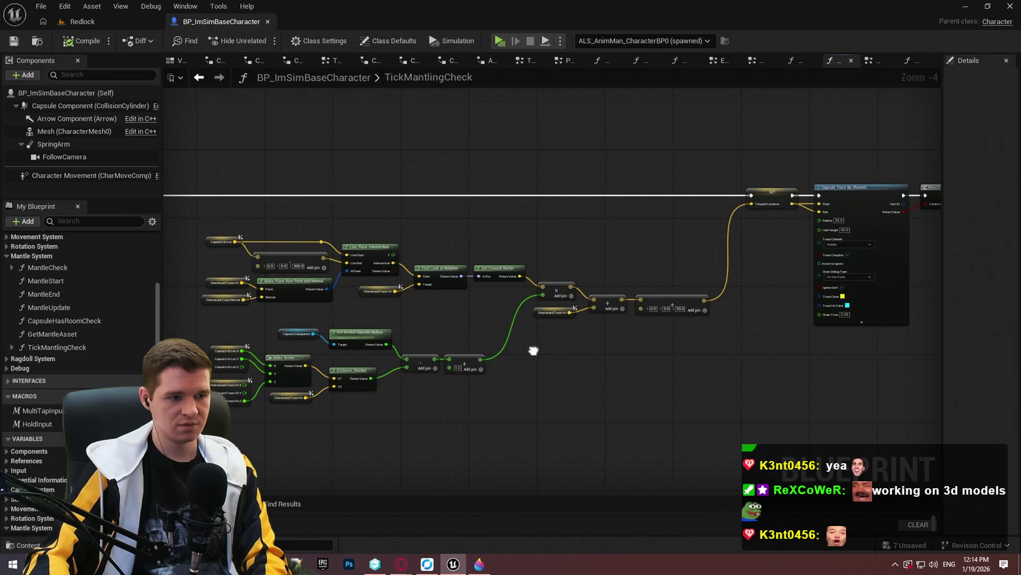
click(81, 21)
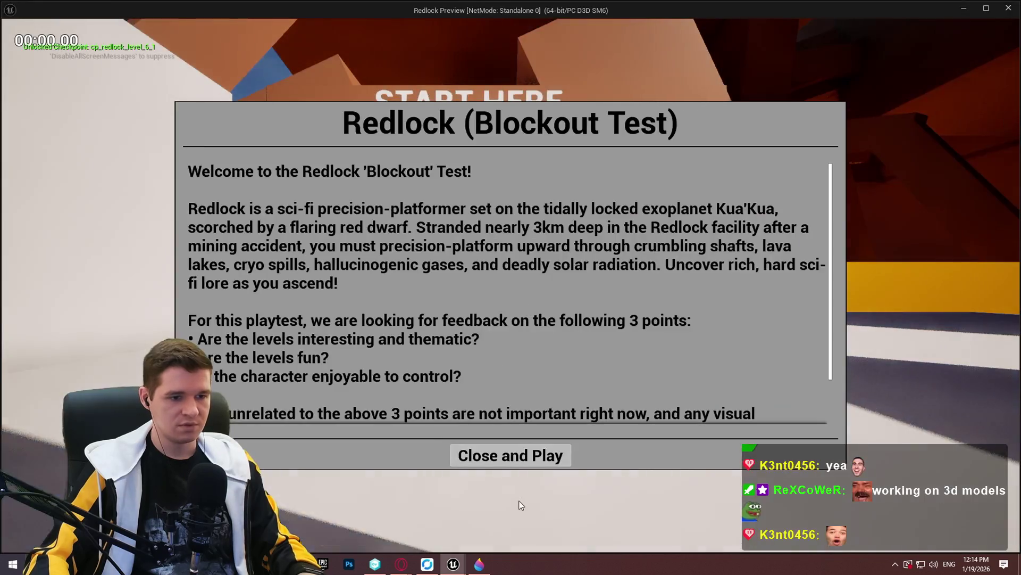
- Start the playtest, walk to the ledge wall, and toggle wireframe, lit and unlit views to see traces
click(511, 454)
key(w)
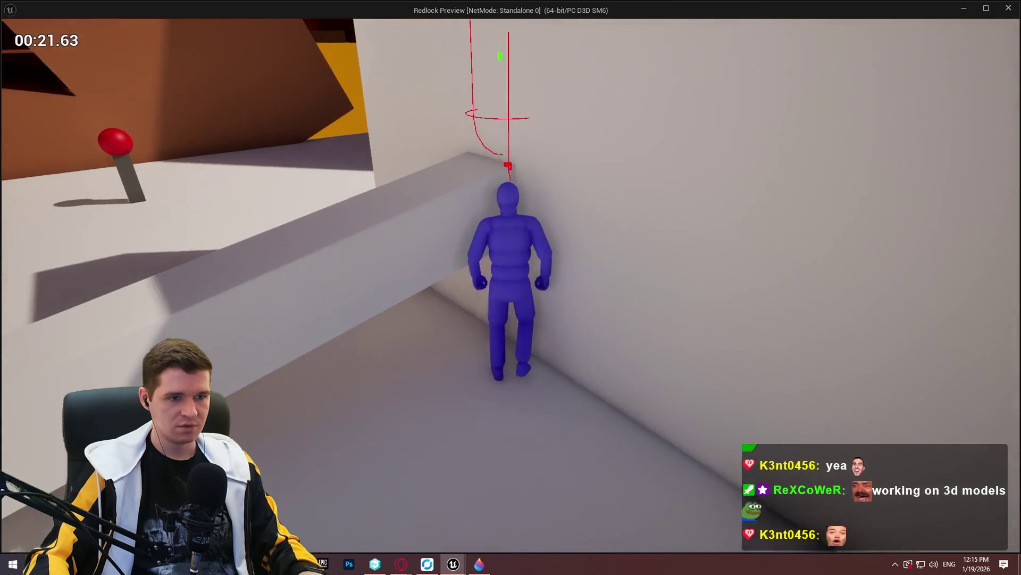
key(F1)
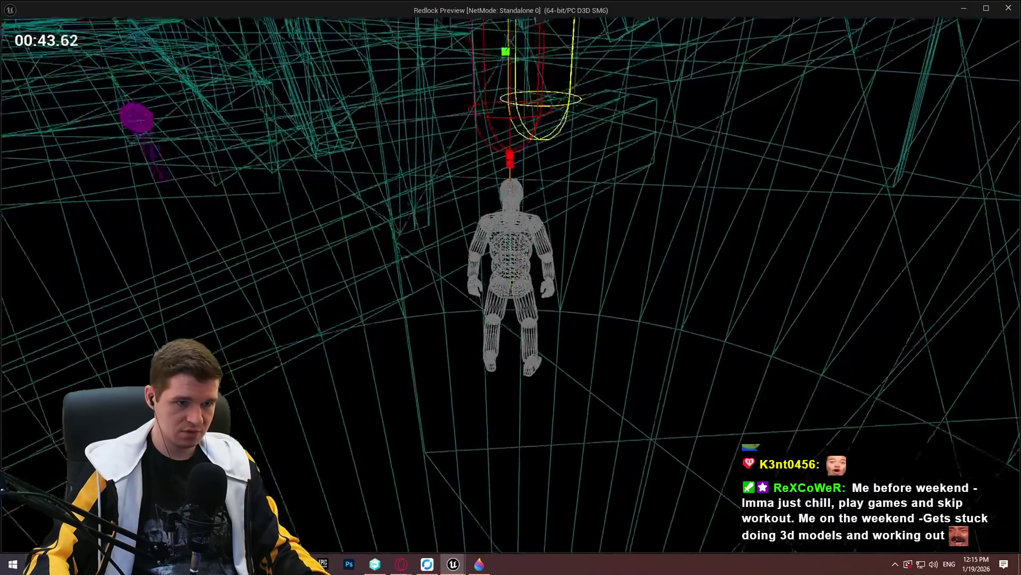
key(F3)
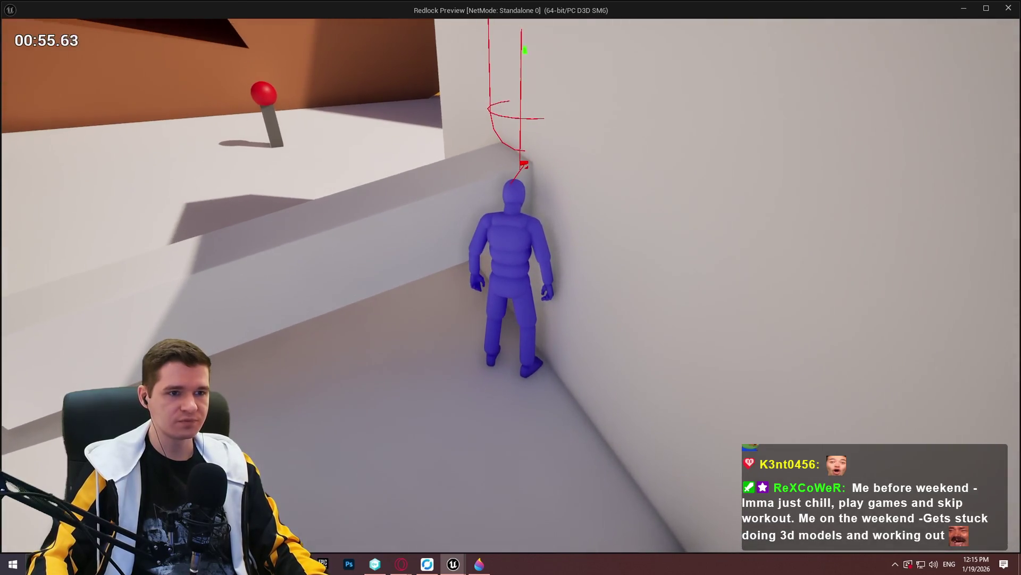
key(F1)
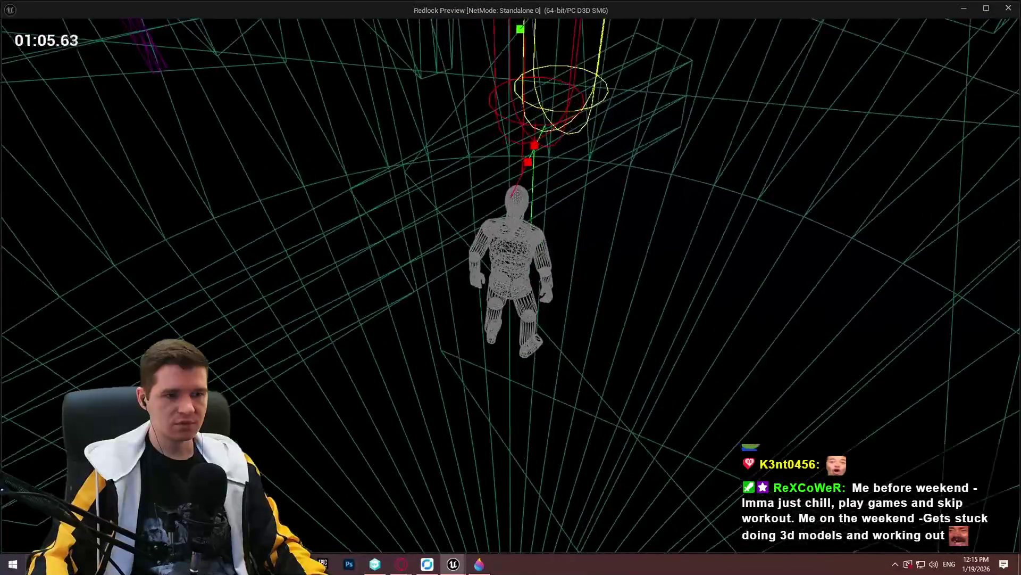
key(F2)
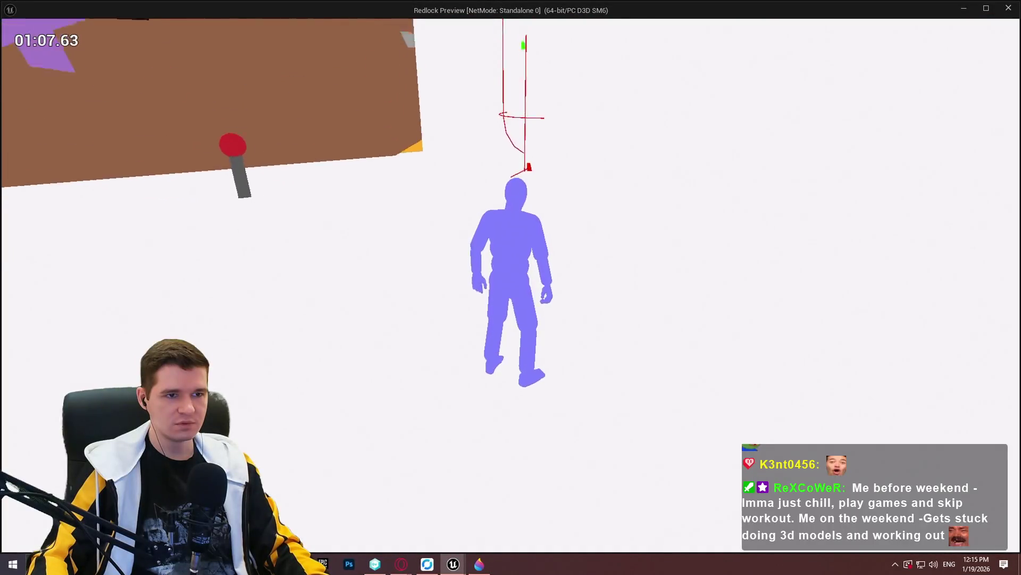
- Cycle the preview through lit, wireframe and unlit modes to study the mantle trace, then close it
key(F4)
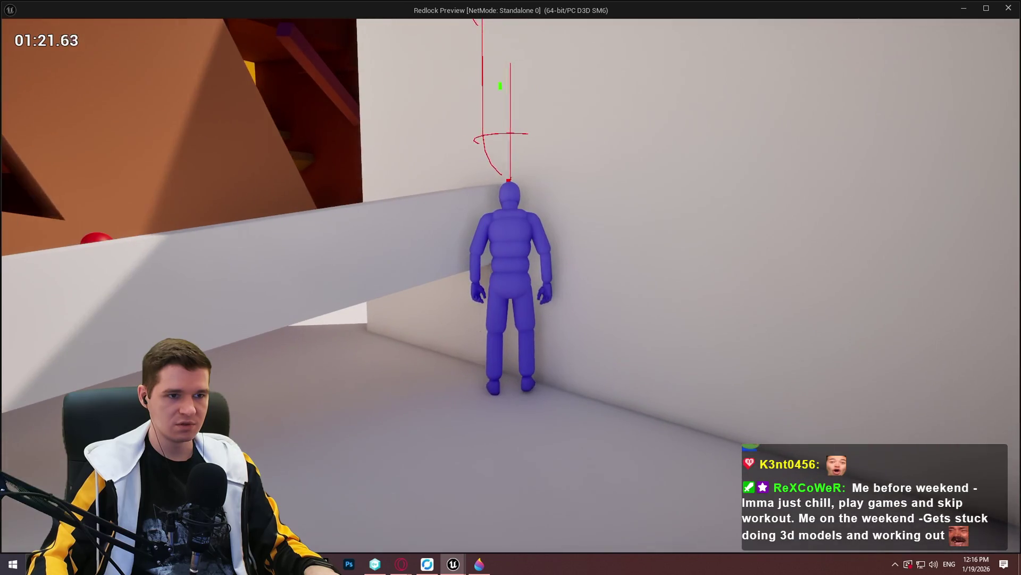
key(F1)
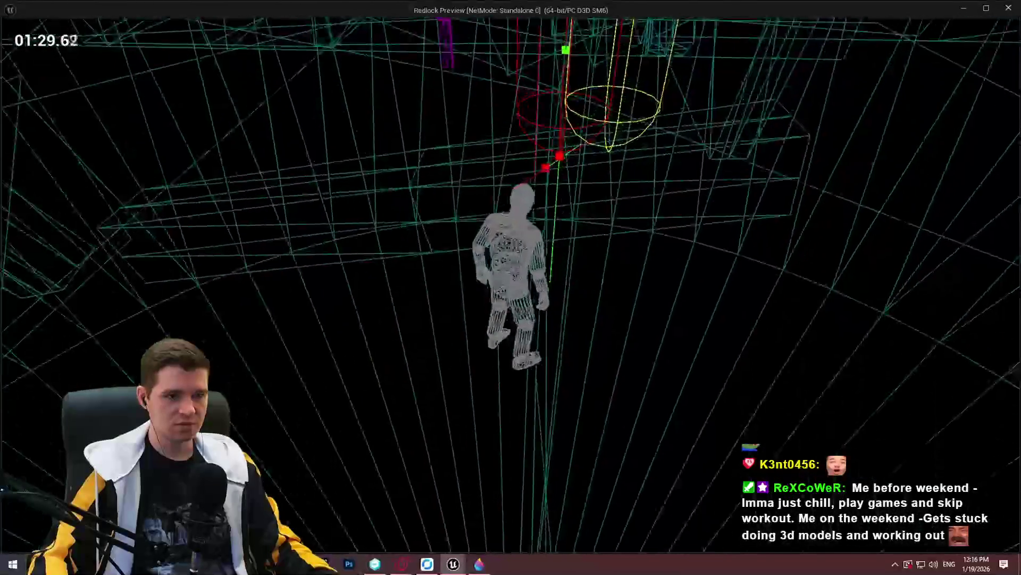
key(F2)
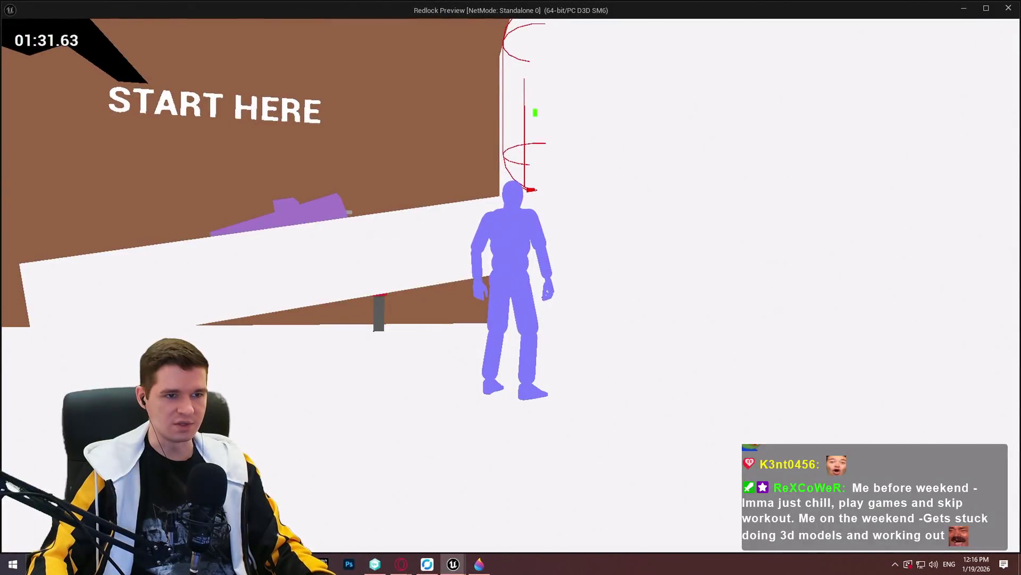
key(F1)
key(F3)
key(F1)
key(F3)
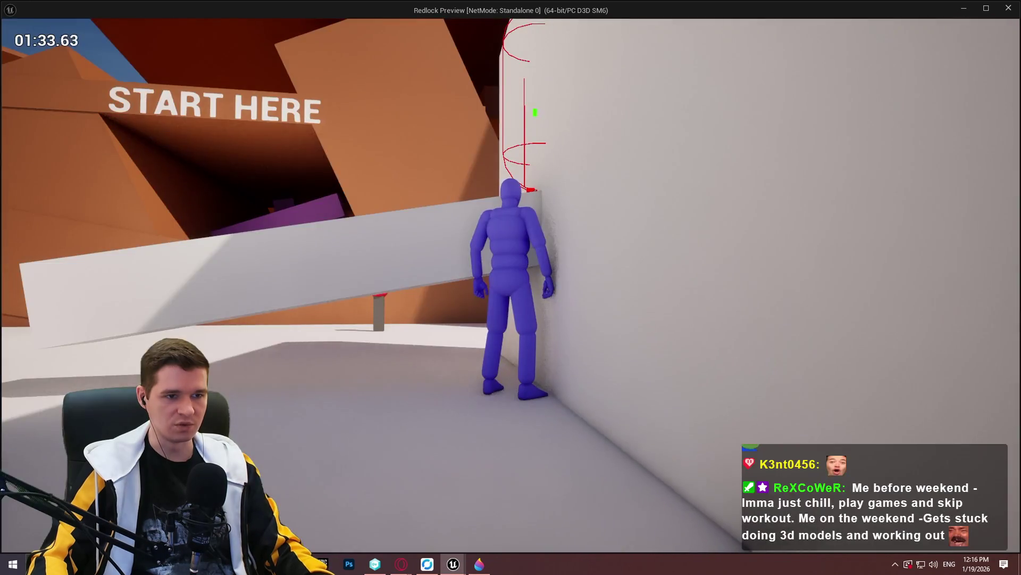
key(F1)
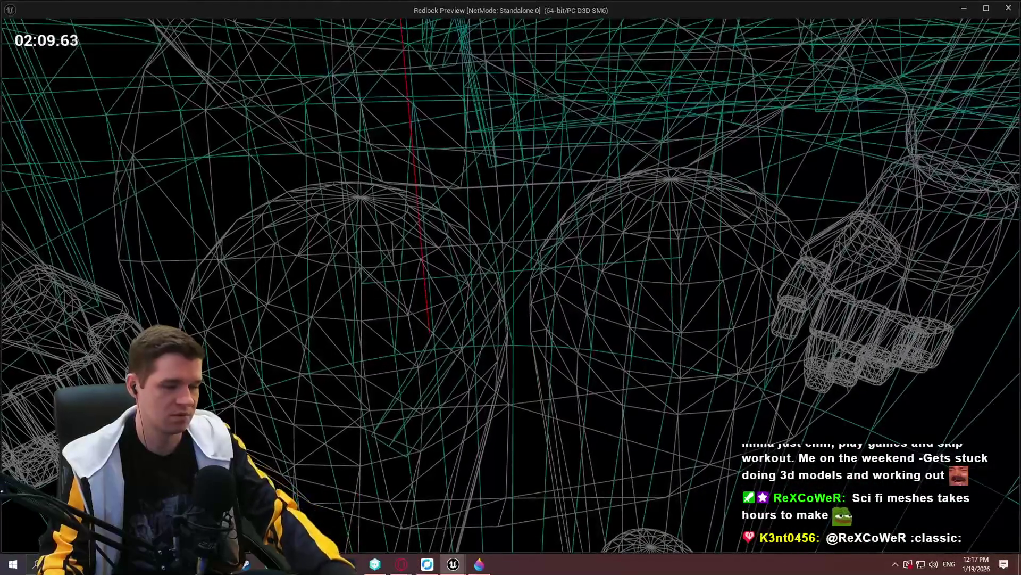
key(Escape)
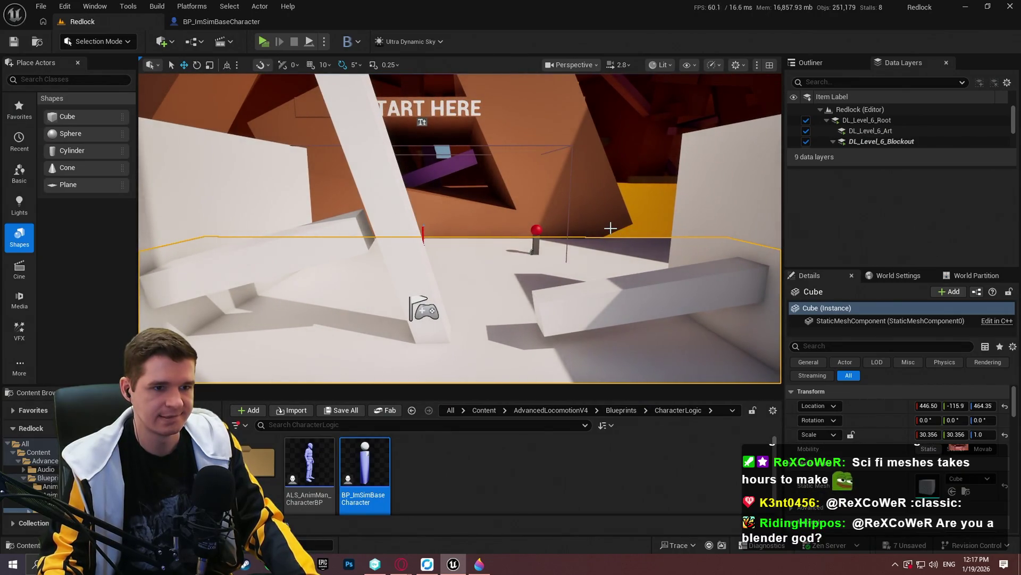
- Return to BP_ImSimBaseCharacter and review the TickMantlingCheck trace chain through the Branch and SET nodes
click(221, 21)
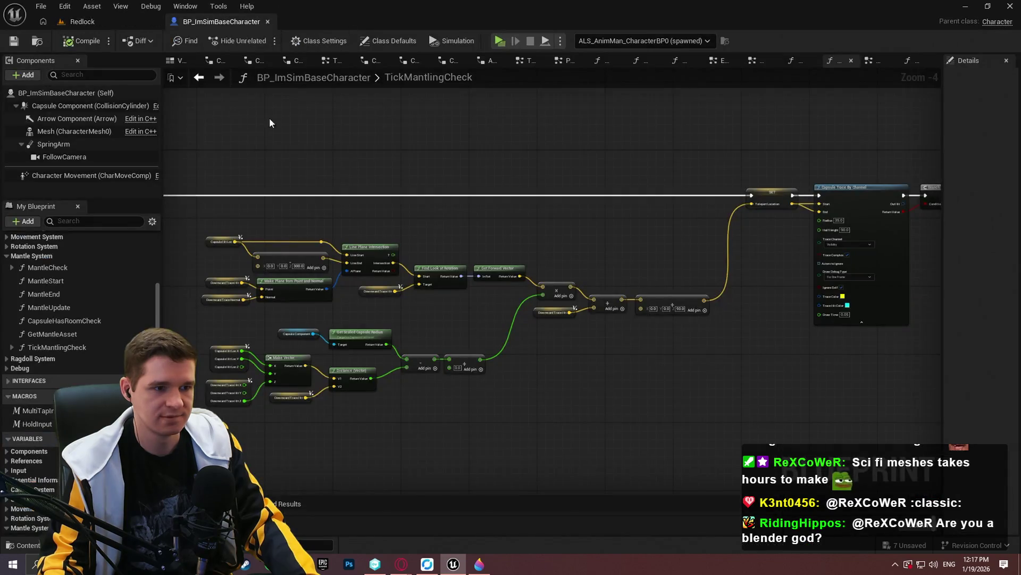
scroll(368, 322, up, 4)
drag(369, 321, 564, 273)
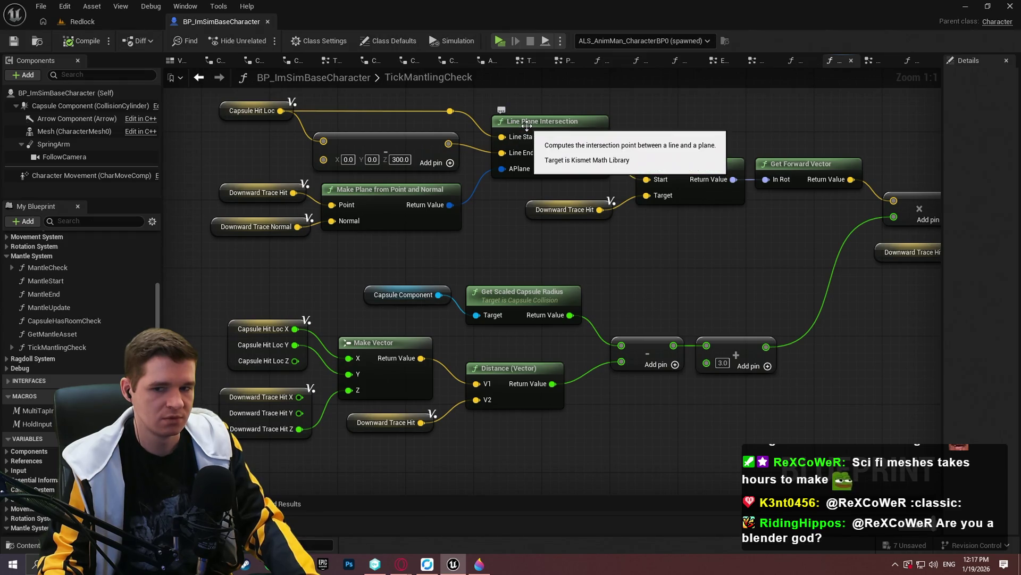
scroll(527, 125, down, 4)
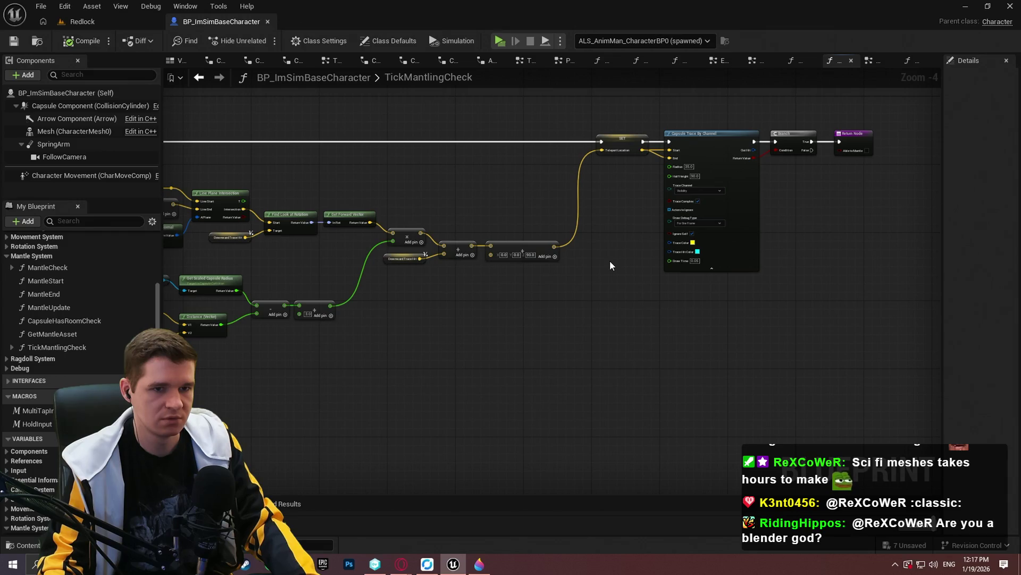
scroll(614, 280, down, 1)
drag(574, 295, 630, 272)
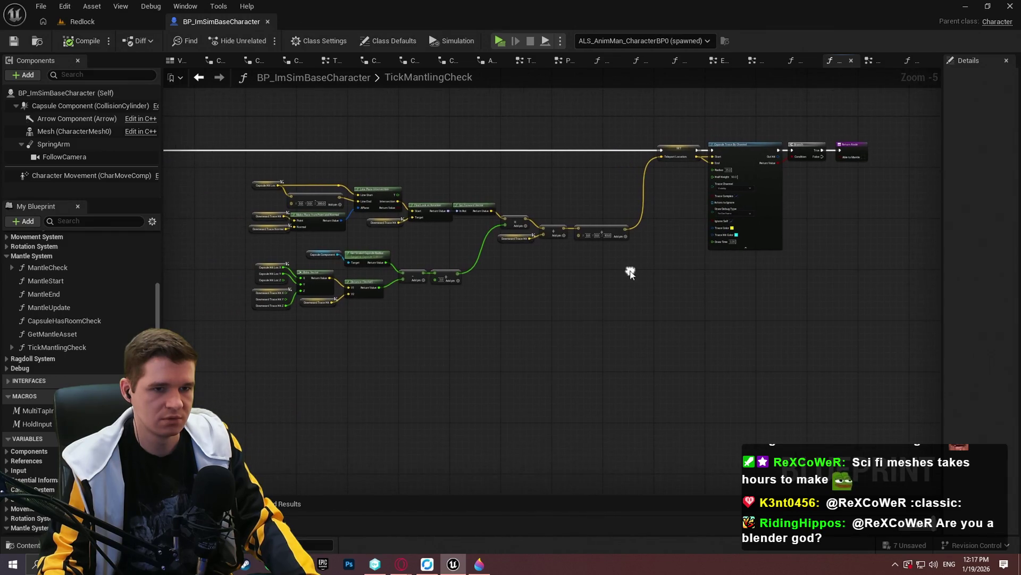
scroll(623, 285, down, 5)
scroll(624, 280, up, 5)
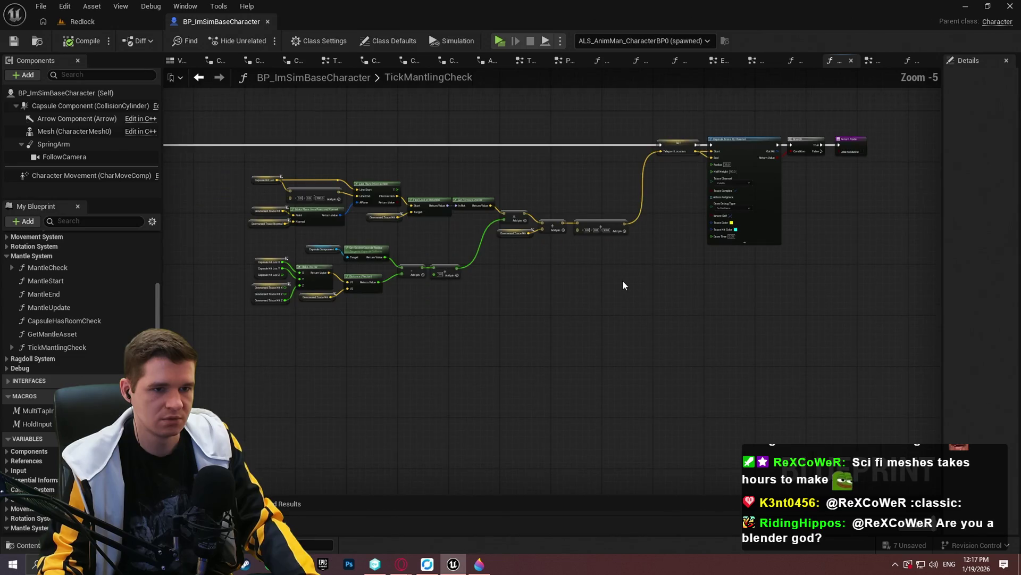
mouse_move(637, 266)
mouse_down()
mouse_move(726, 274)
mouse_move(822, 328)
mouse_move(742, 328)
mouse_up()
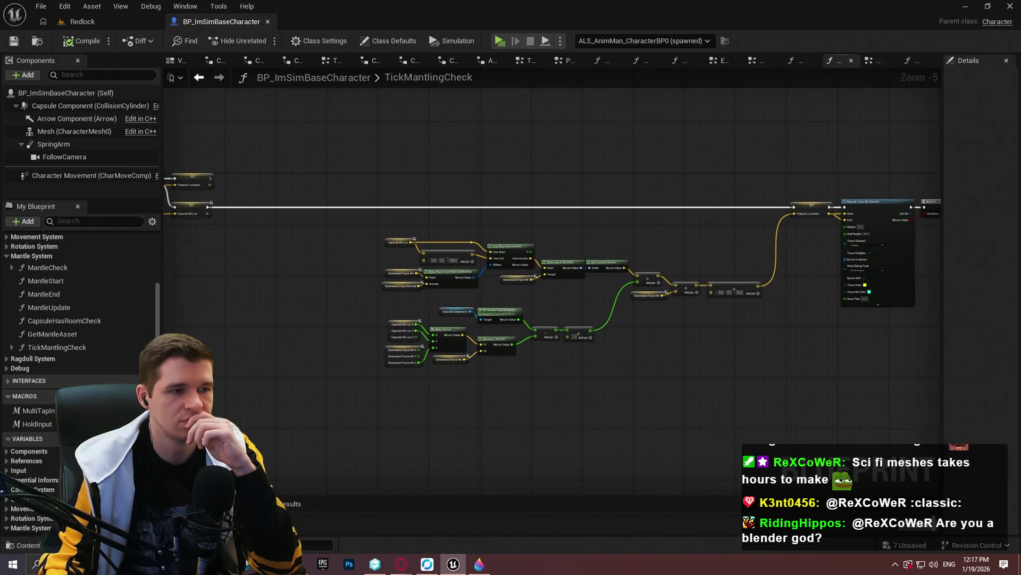
drag(735, 322, 889, 296)
scroll(414, 188, up, 2)
- Paste and then delete a copy of the SET Teleport Location node, and save the blueprint
click(280, 125)
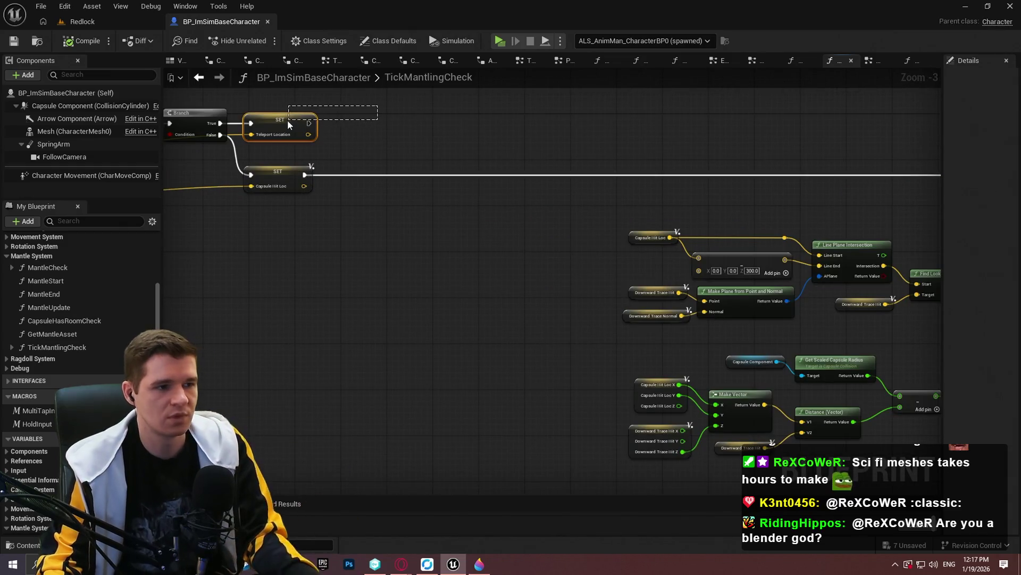
mouse_move(298, 141)
mouse_down()
mouse_move(296, 162)
mouse_move(569, 194)
mouse_move(330, 172)
mouse_up()
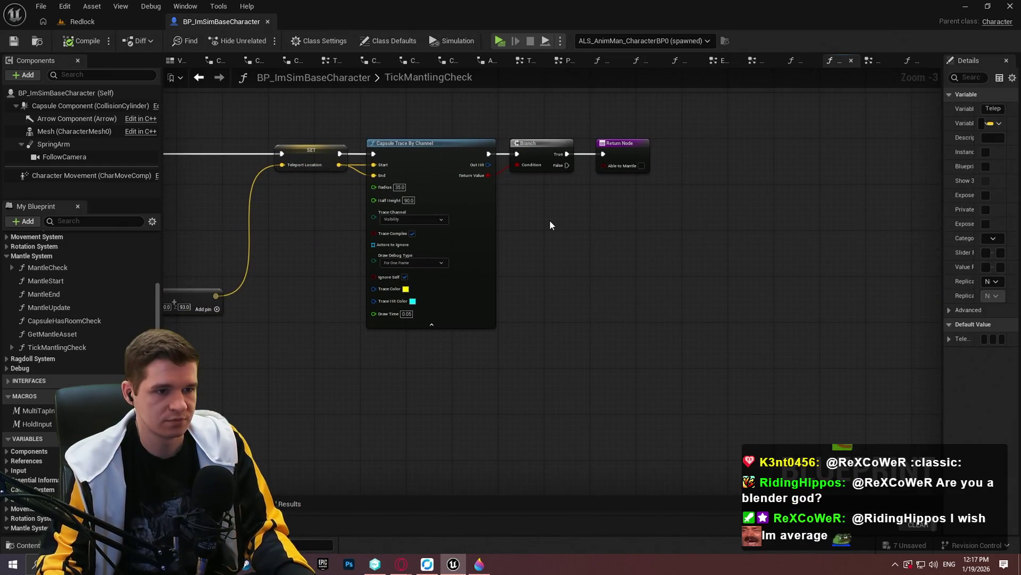
key(ctrl+v)
mouse_move(552, 228)
mouse_down()
mouse_move(562, 173)
mouse_move(585, 244)
mouse_move(659, 228)
mouse_move(563, 254)
mouse_up()
click(563, 252)
key(Delete)
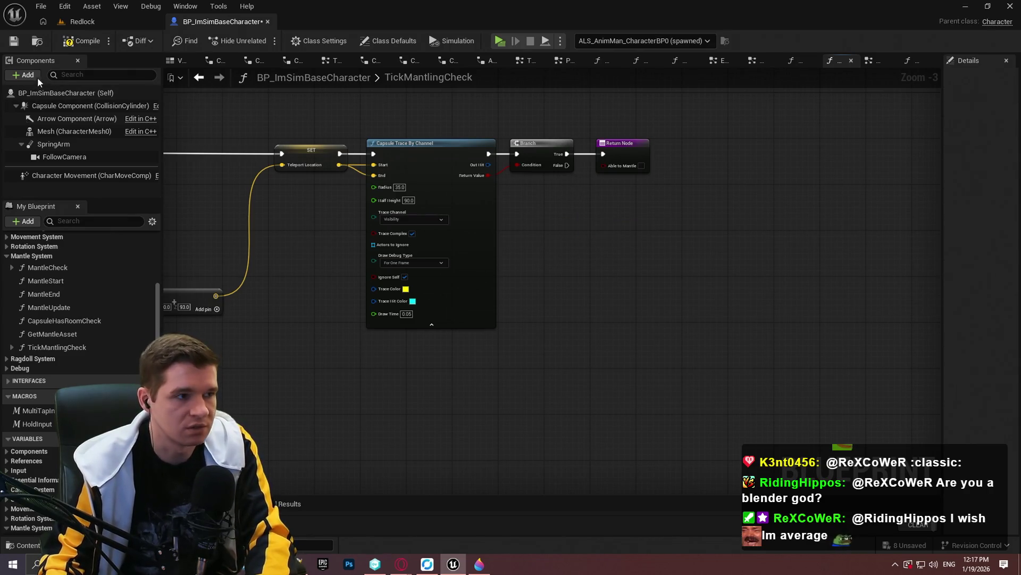
click(14, 41)
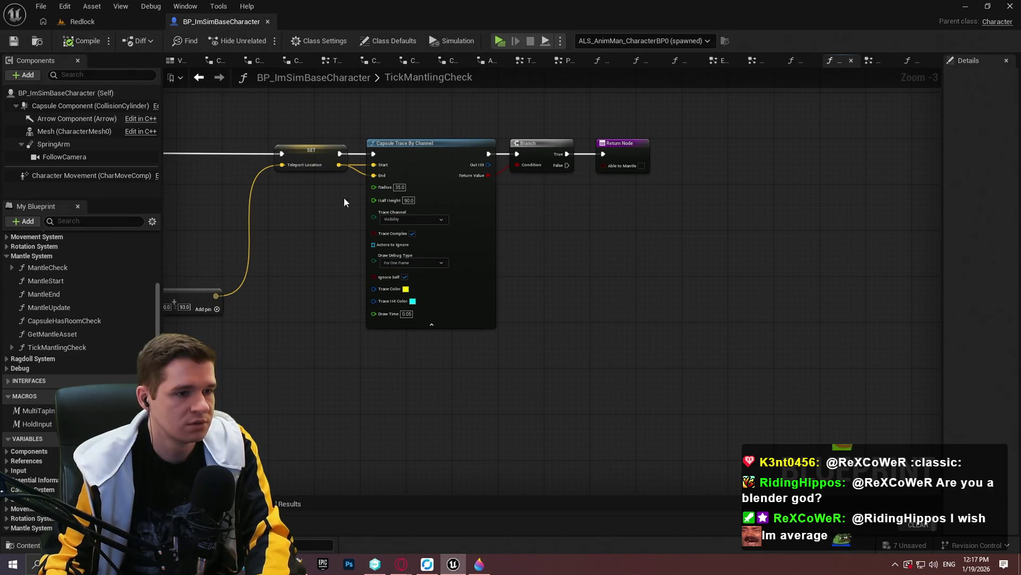
- Review the upstream vector math and Return Node, then open the MantleCheck function graph
mouse_move(343, 197)
mouse_down()
mouse_move(559, 240)
mouse_move(726, 246)
mouse_up()
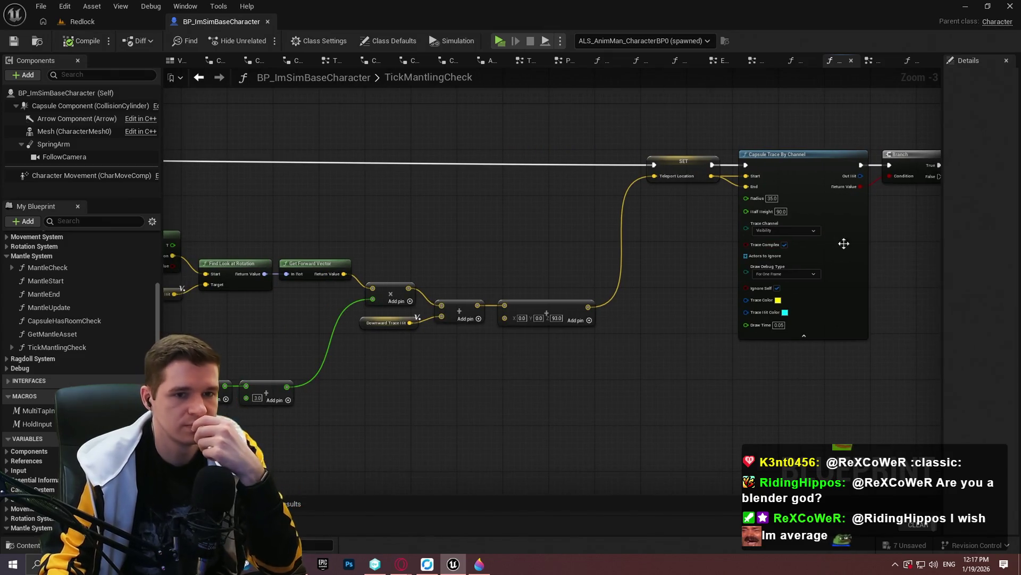
mouse_move(844, 242)
mouse_down()
mouse_move(782, 228)
mouse_move(652, 230)
mouse_up()
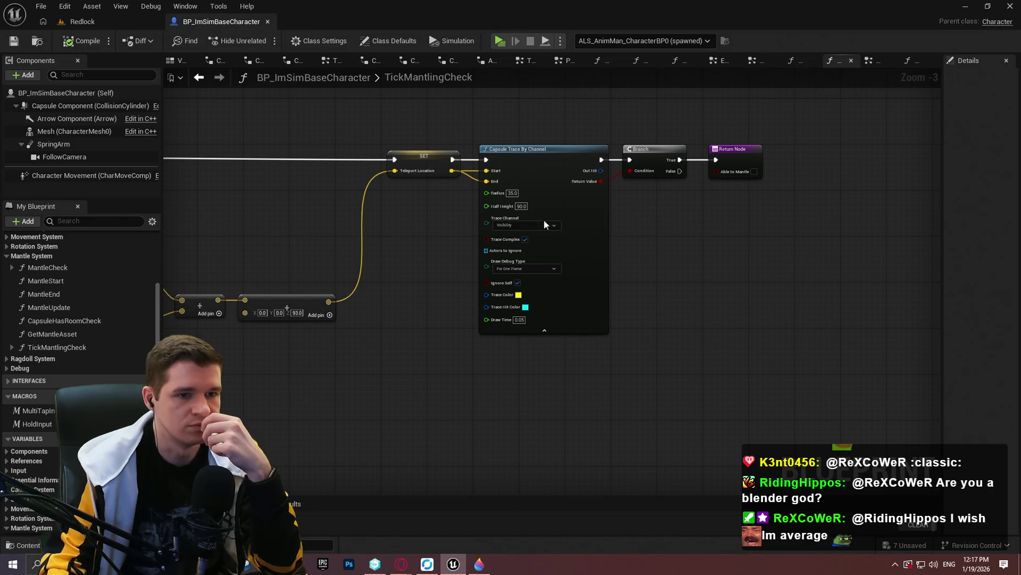
drag(544, 224, 552, 216)
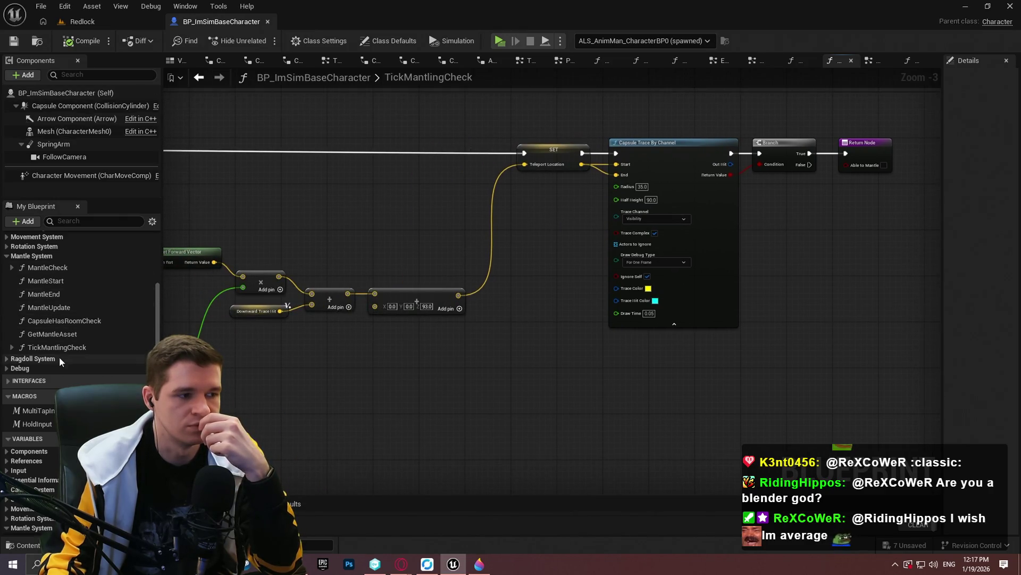
double_click(48, 267)
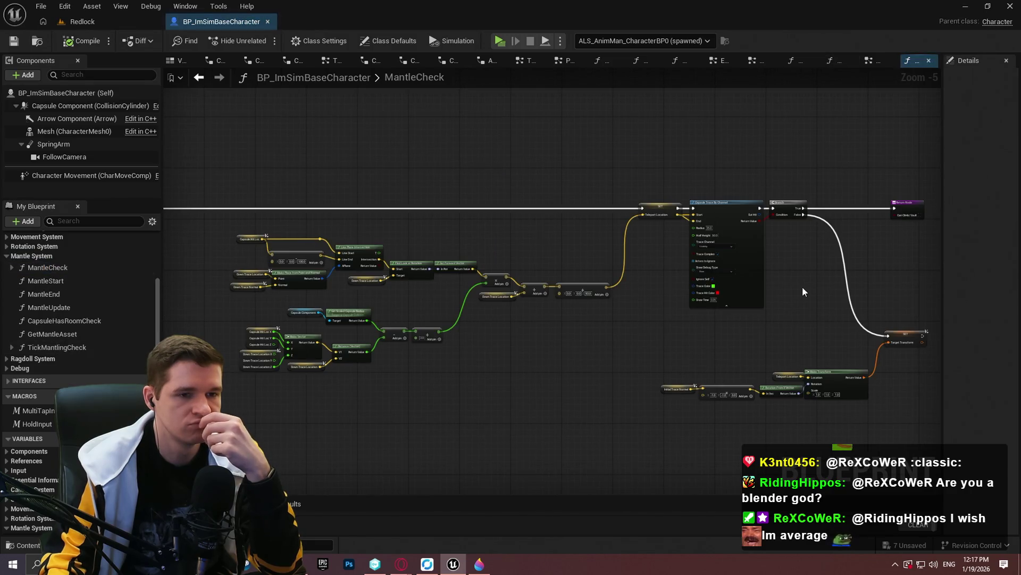
mouse_move(804, 292)
mouse_down()
mouse_move(429, 269)
mouse_move(700, 250)
mouse_up()
scroll(429, 269, up, 4)
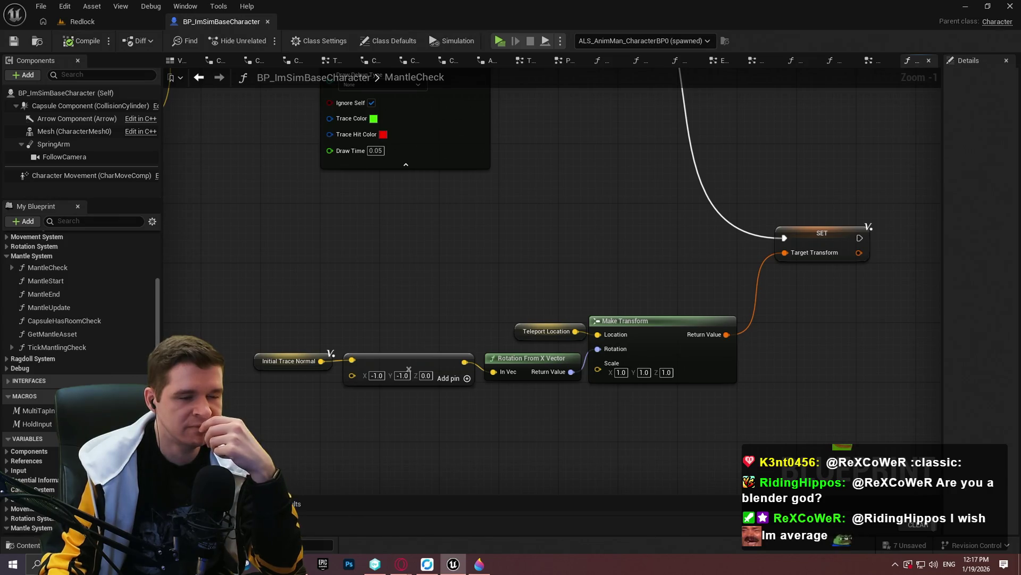
mouse_move(612, 249)
mouse_down()
mouse_move(848, 347)
mouse_move(817, 479)
mouse_move(917, 358)
mouse_move(905, 309)
mouse_move(639, 246)
mouse_up()
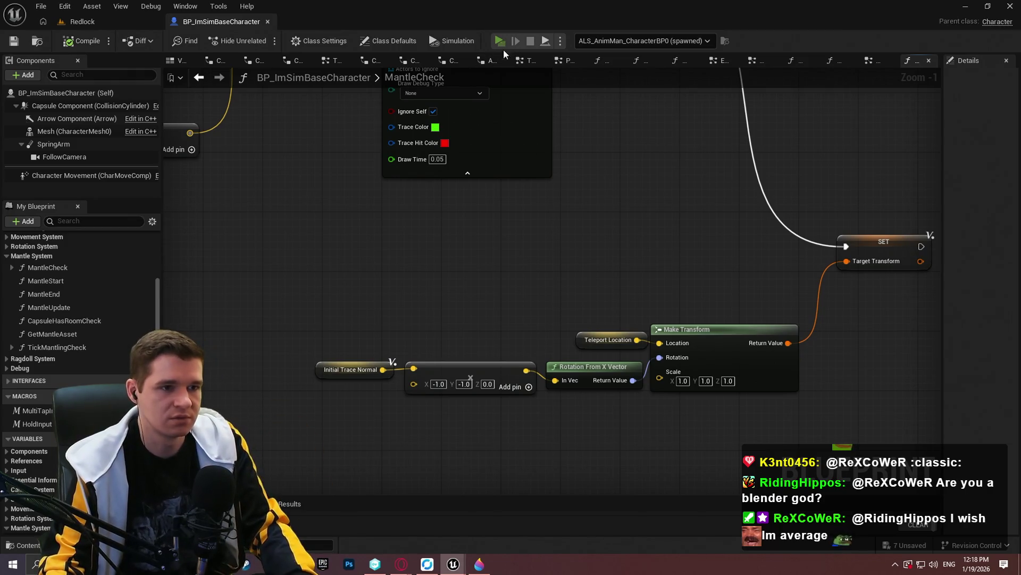
key(alt+p)
- Start the playtest, run into the wall, and enable ToggleDebugCamera from the console
click(510, 453)
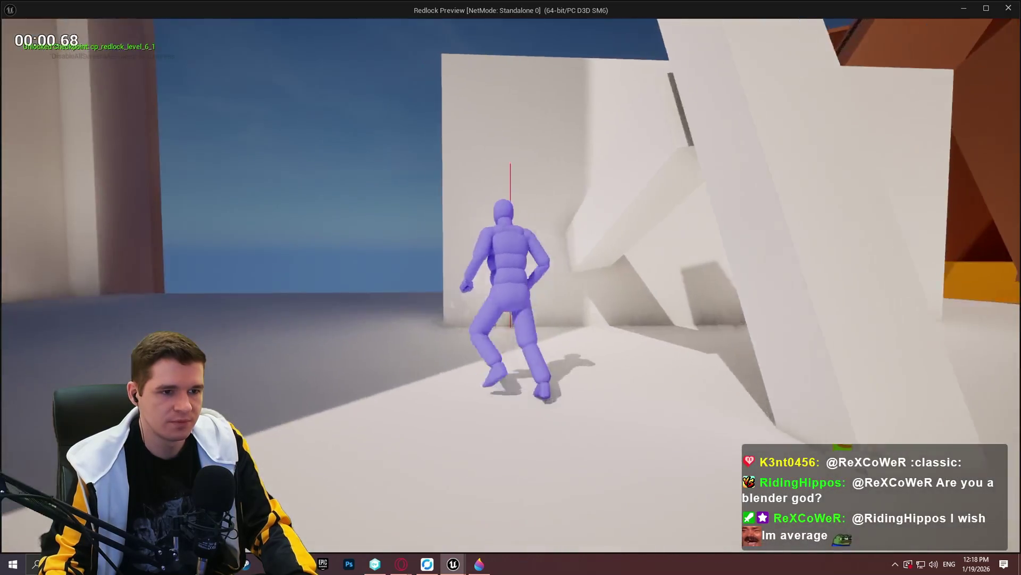
key(space)
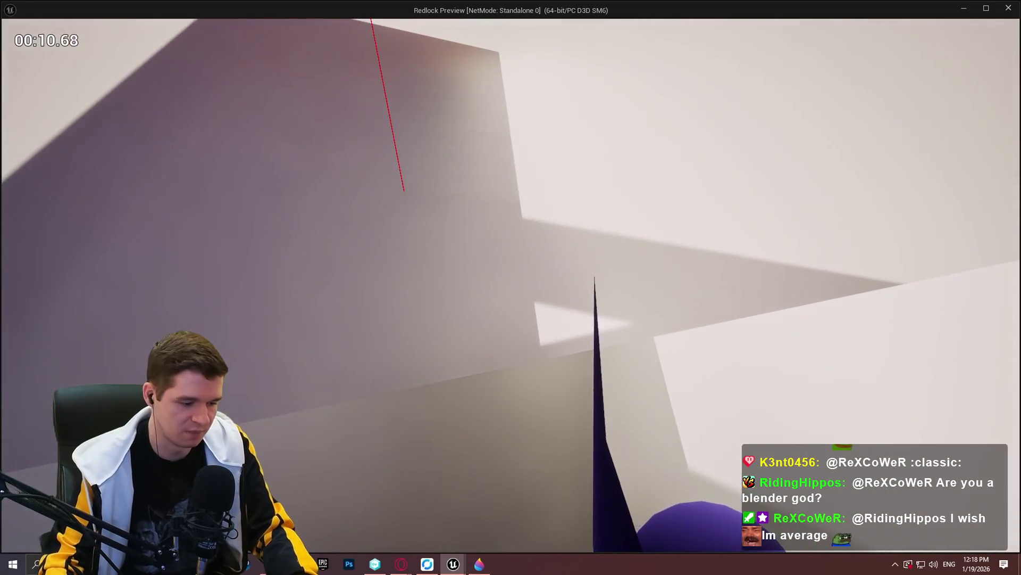
key(grave)
text(ToggleDeb)
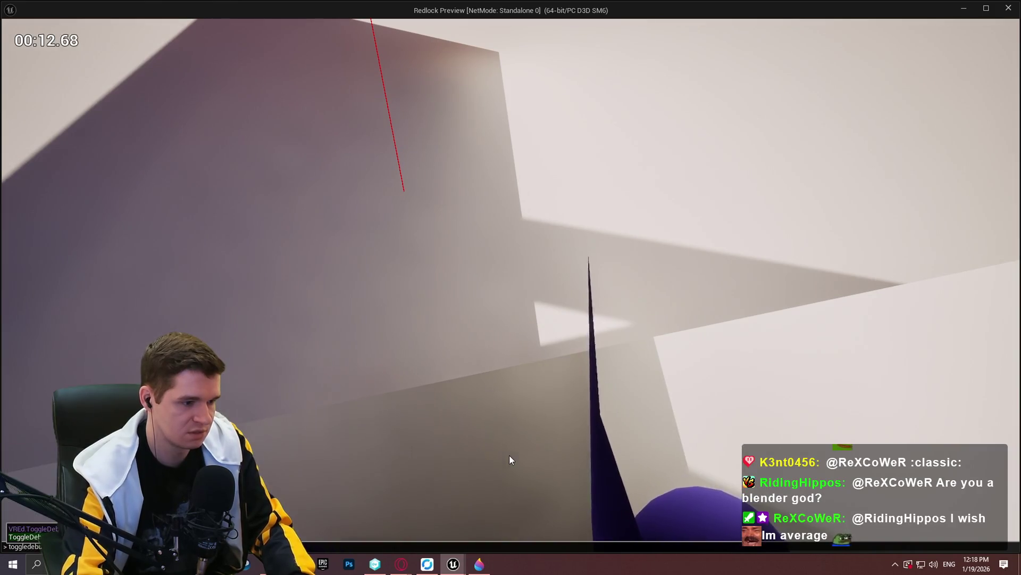
key(Tab)
key(Return)
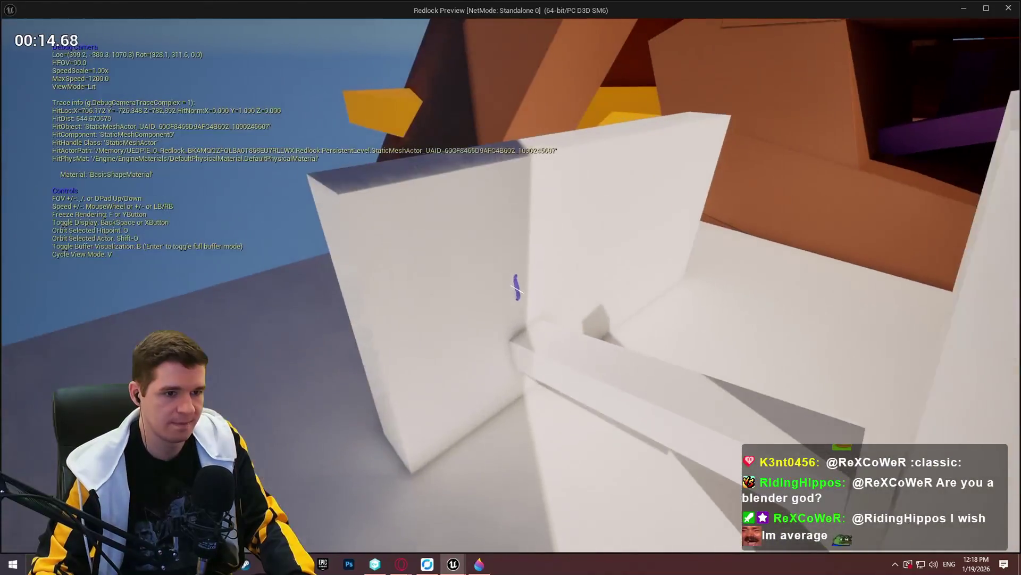
- Fly the debug camera around the character, then return to the editor and relaunch the playtest
key(w)
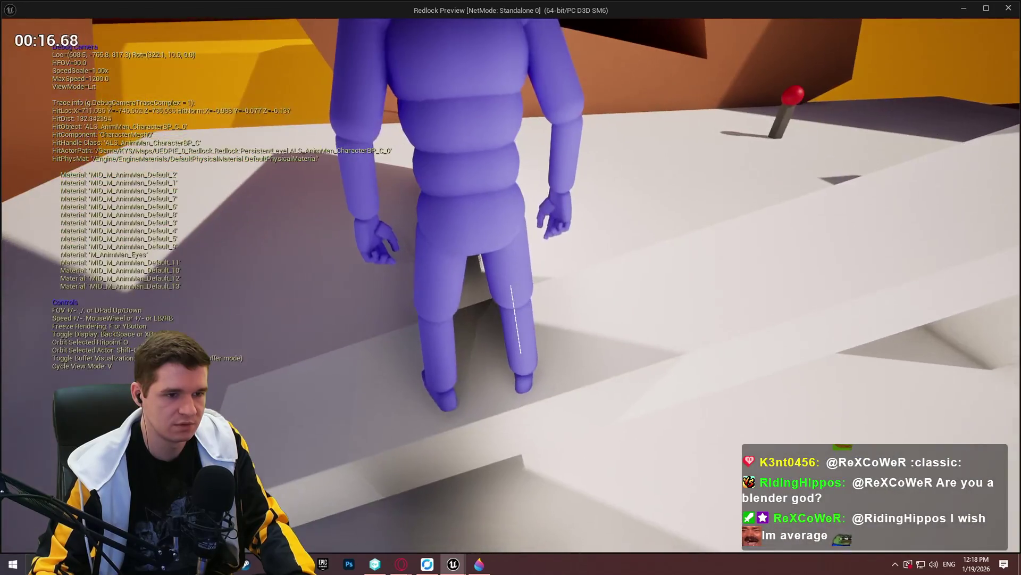
key(s)
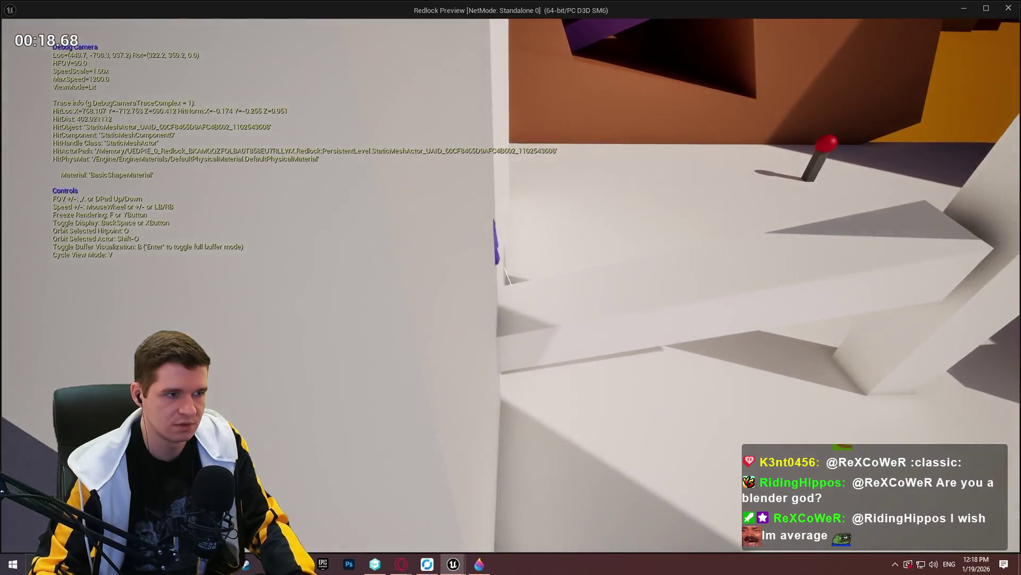
key(w)
key(alt+Tab)
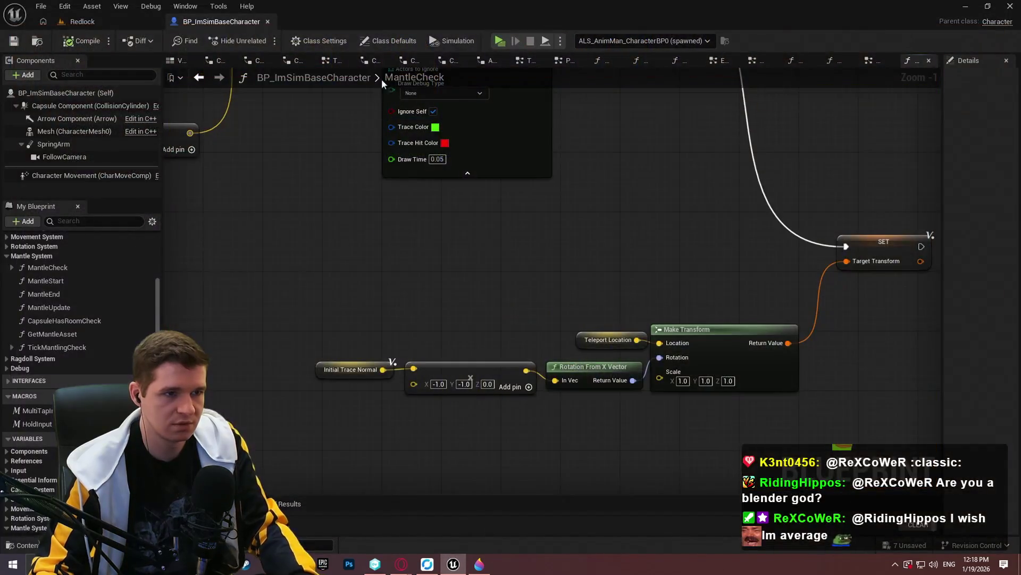
key(alt+Tab)
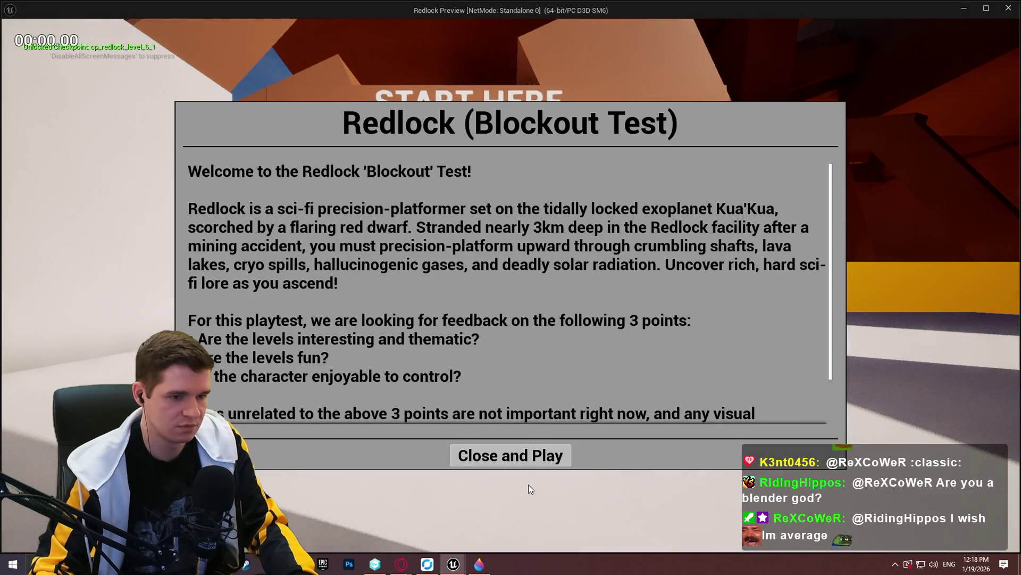
- Dismiss the welcome message, switch the game view to wireframe and run the character to the ledge
click(511, 456)
key(F1)
key(w)
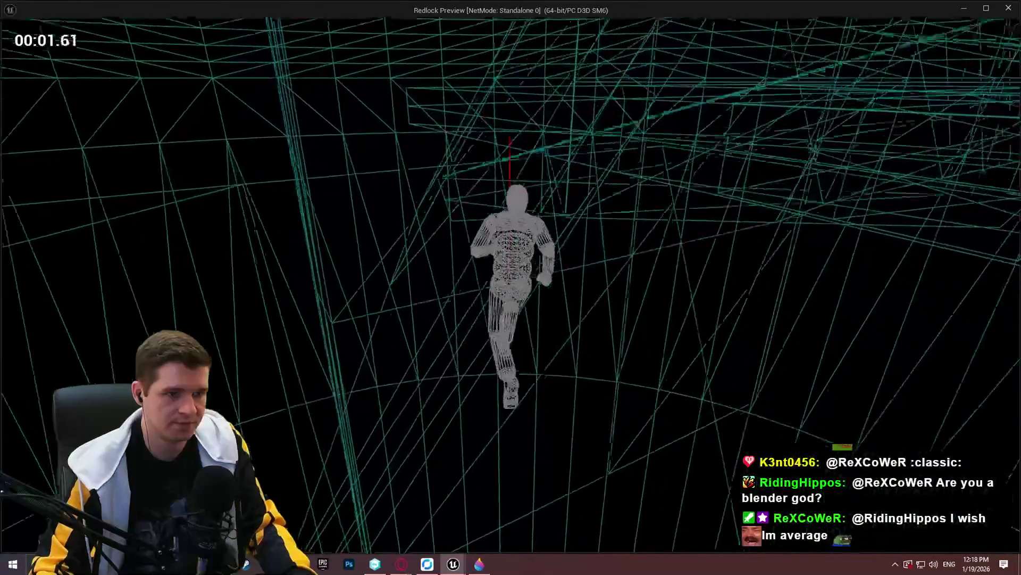
key(space)
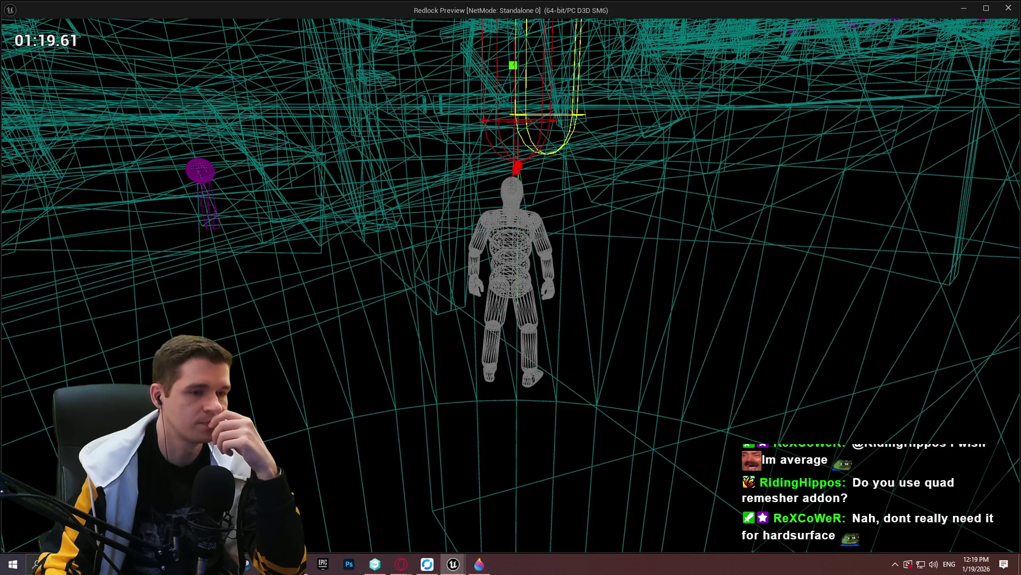
- Stop playing, open TickMantlingCheck and wire Find Look at Rotation's Return Value into Get Forward Vector's In Rot
key(alt+Tab)
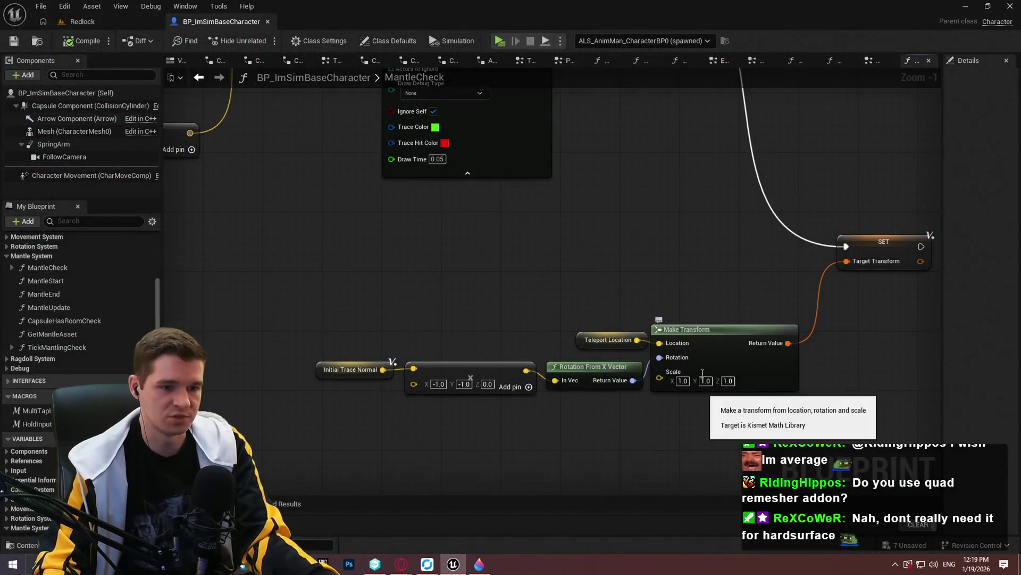
scroll(702, 372, down, 2)
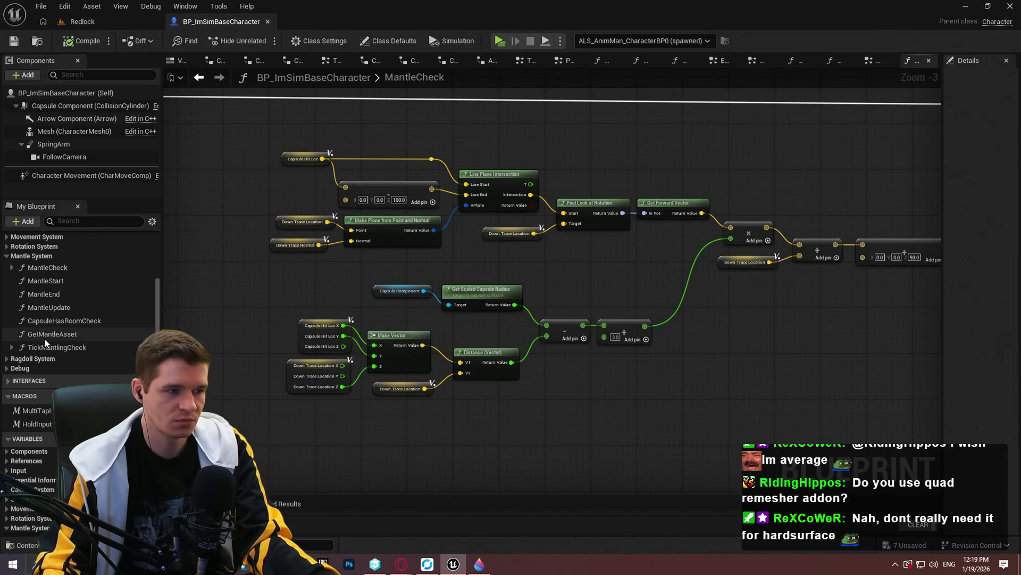
double_click(83, 347)
scroll(563, 348, up, 2)
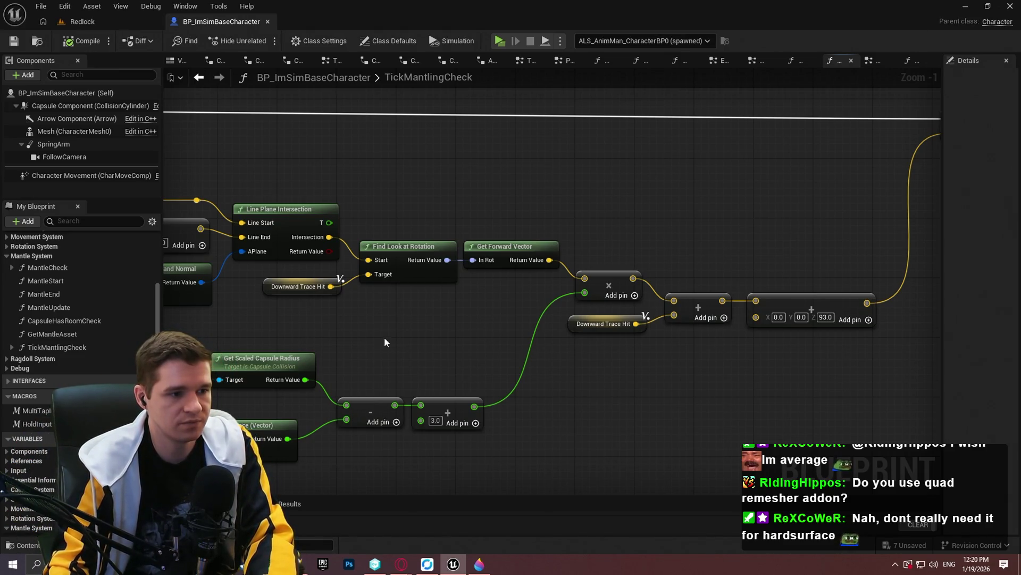
mouse_move(384, 337)
mouse_down()
mouse_move(721, 301)
mouse_move(665, 309)
mouse_up()
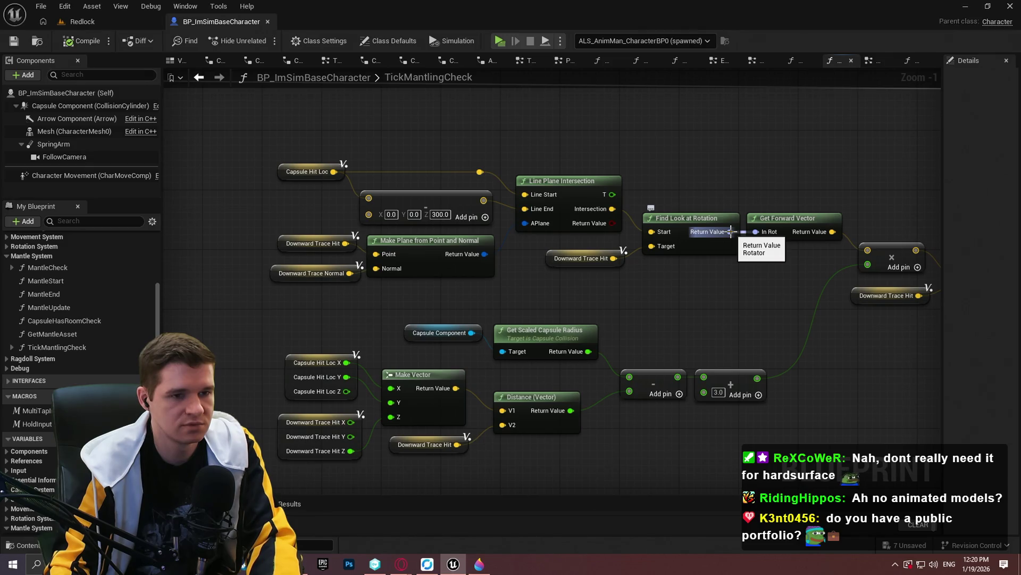
drag(731, 231, 756, 232)
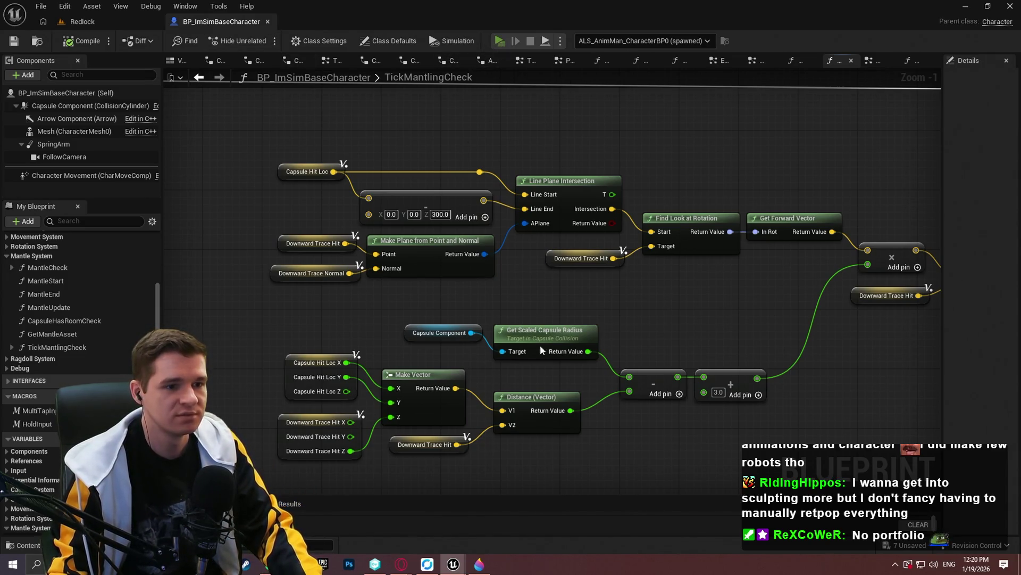
- Relaunch the playtest and run the character into the wall corner to show the mantle-trace capsules
key(Return)
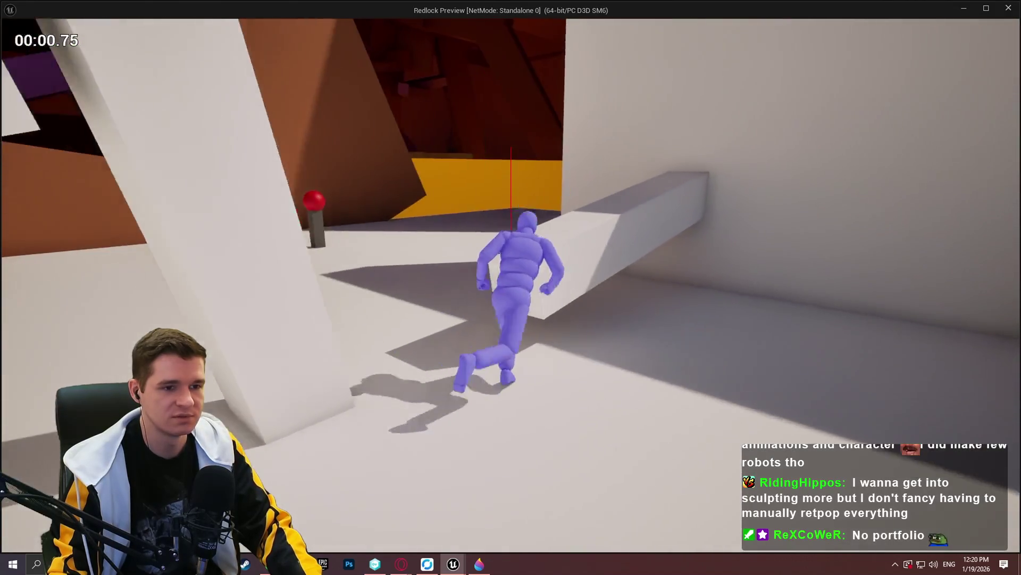
key(w)
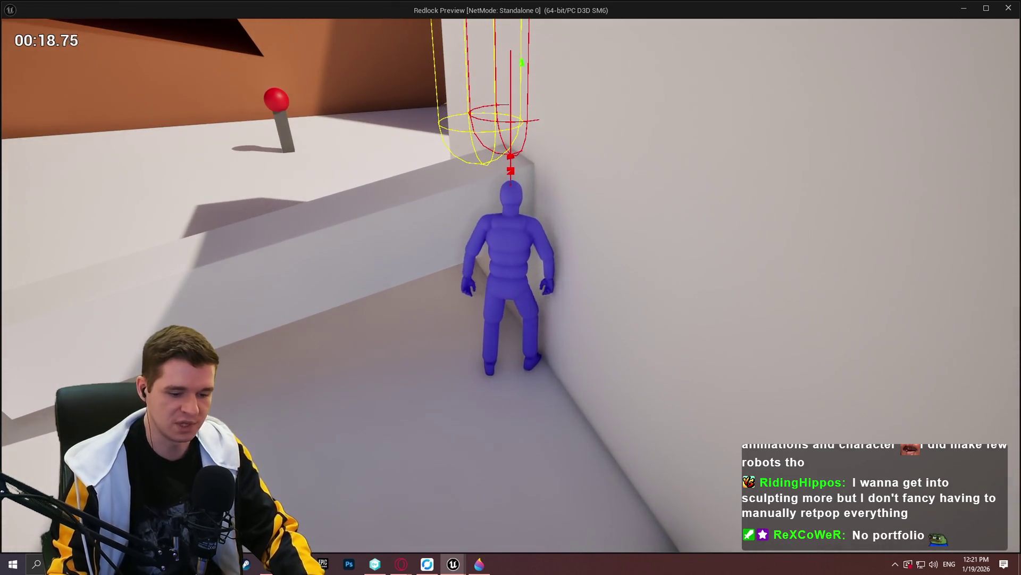
key(Print)
- Capture a 544x494 region around the character and set the annotation colour to cyan
drag(366, 71, 655, 334)
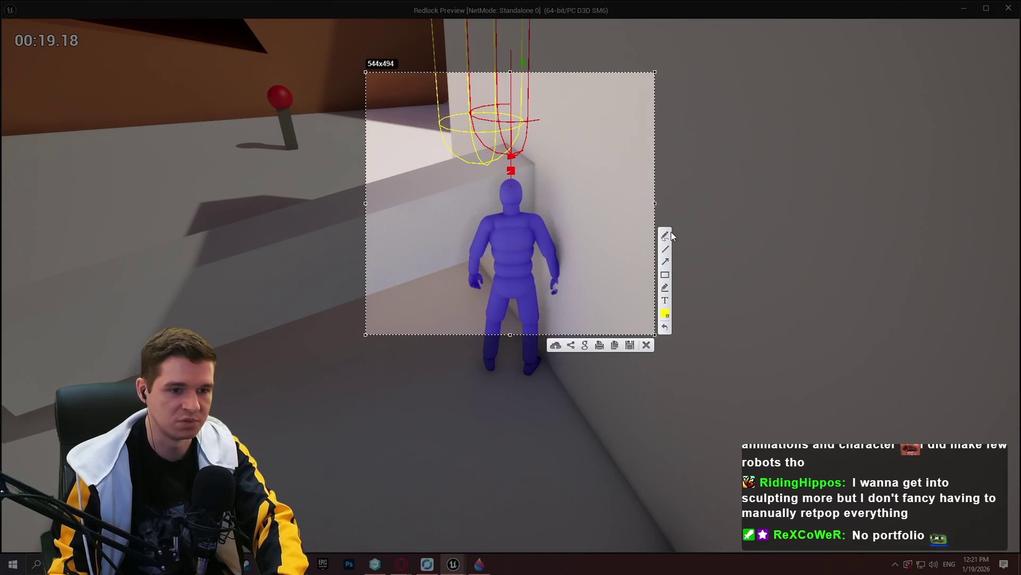
click(665, 314)
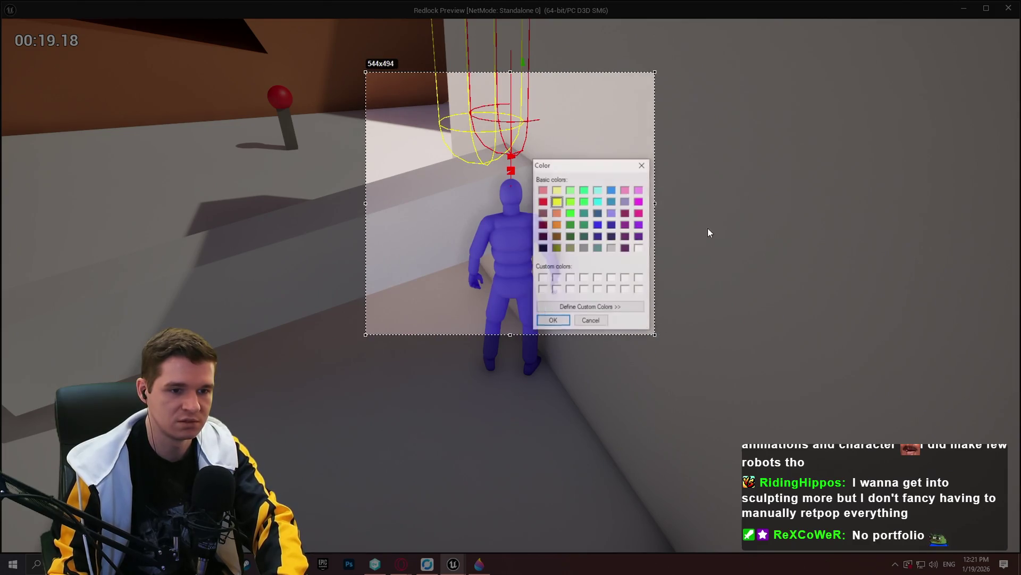
click(584, 201)
click(598, 201)
click(553, 321)
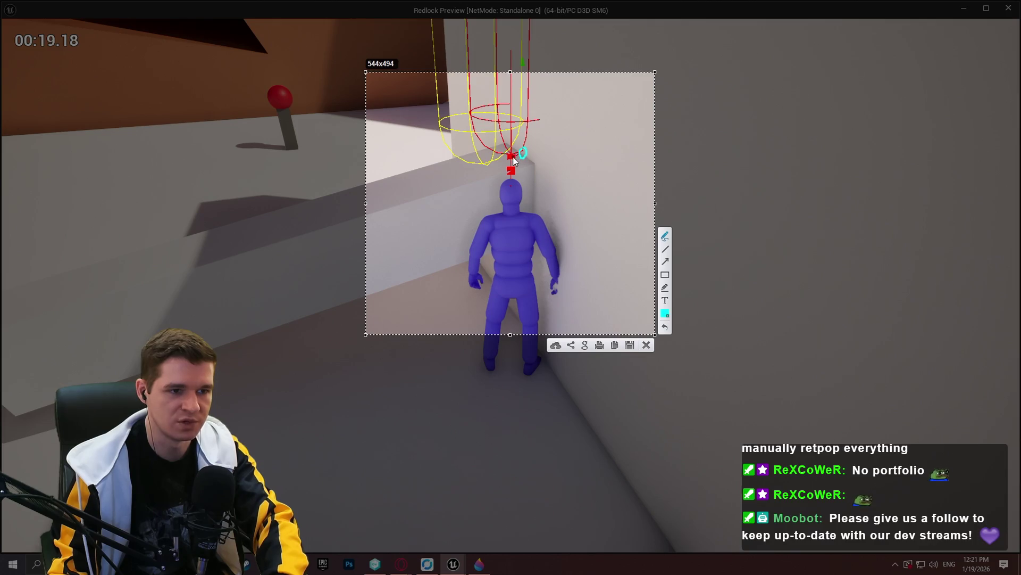
- Mark the trace point above the character's head in cyan, then close the capture
drag(521, 157, 499, 168)
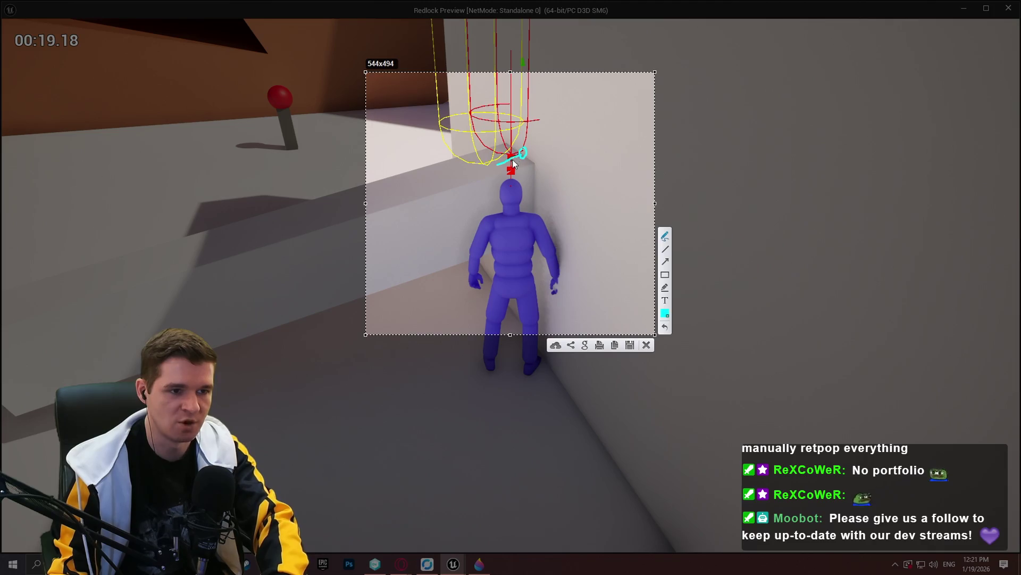
key(ctrl+z)
key(ctrl+z)
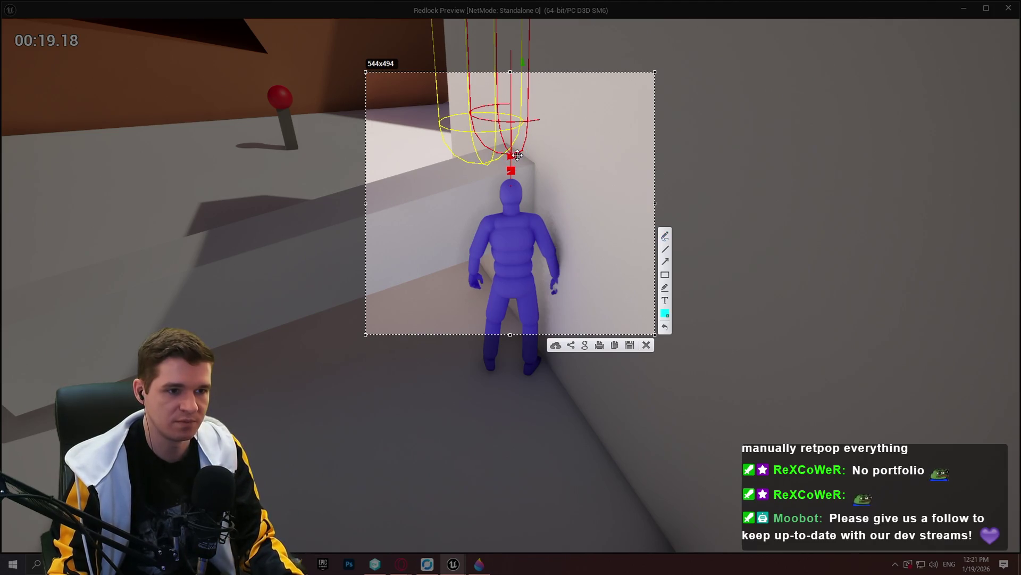
drag(510, 153, 531, 156)
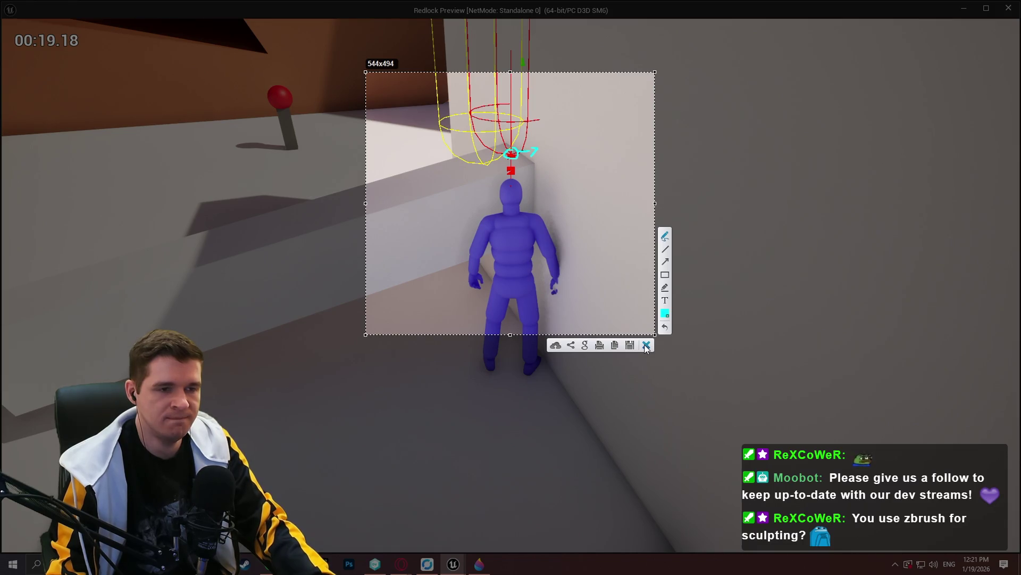
click(646, 345)
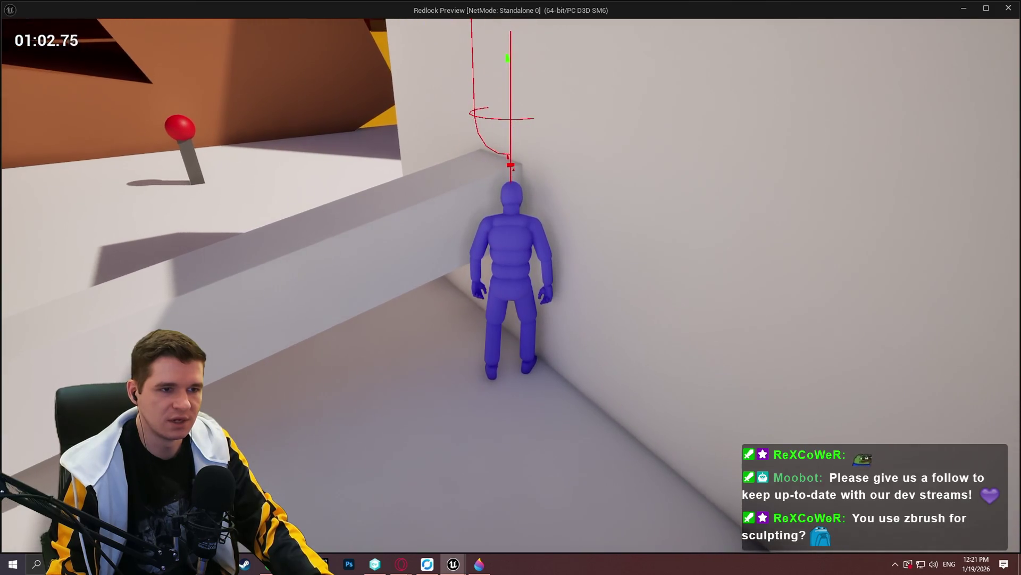
key(F1)
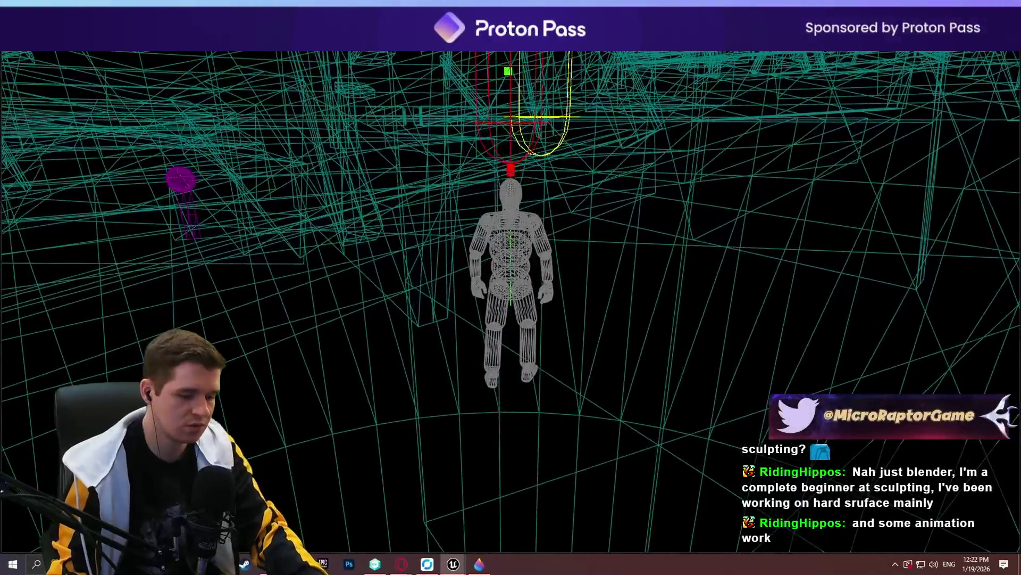
key(F3)
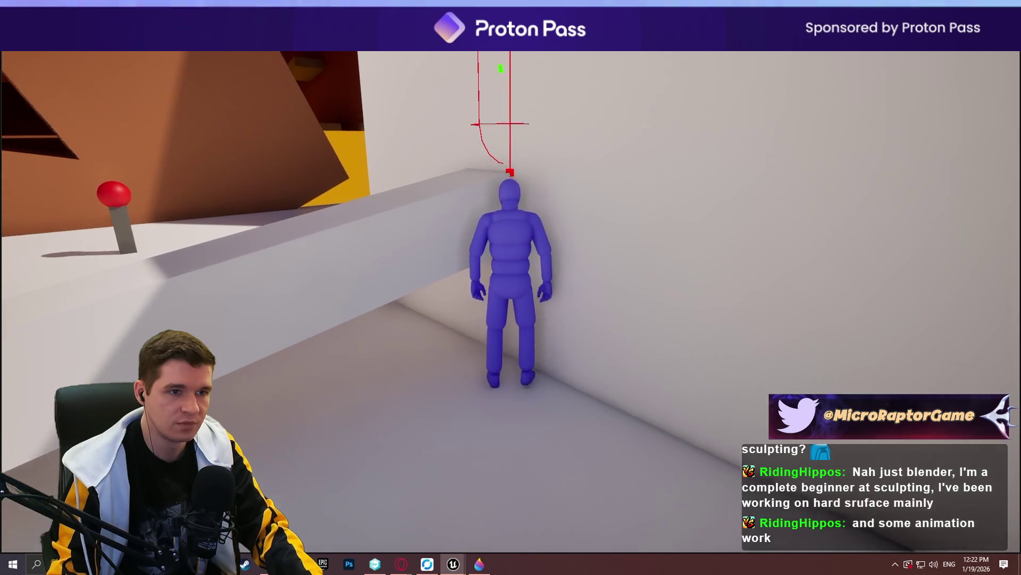